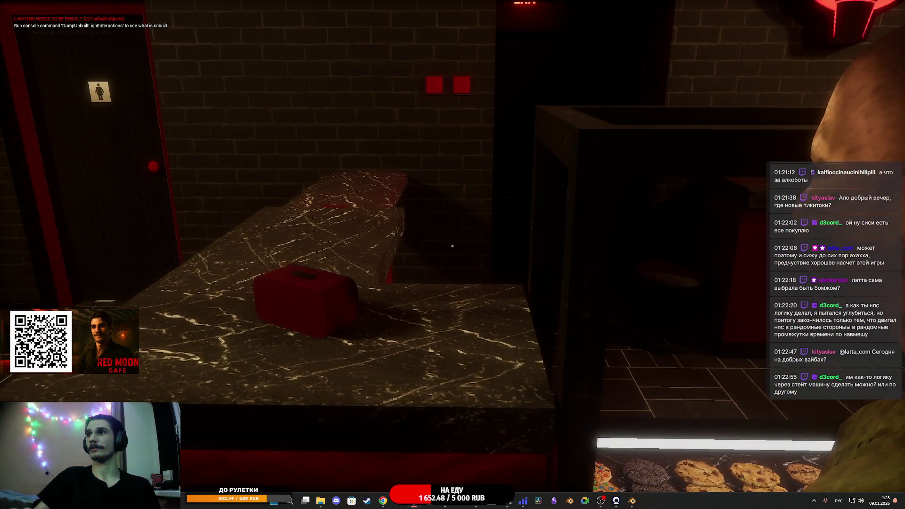
- Back away from the counter, then walk past the customer queue and red tables to the restroom
mouse_move(452, 245)
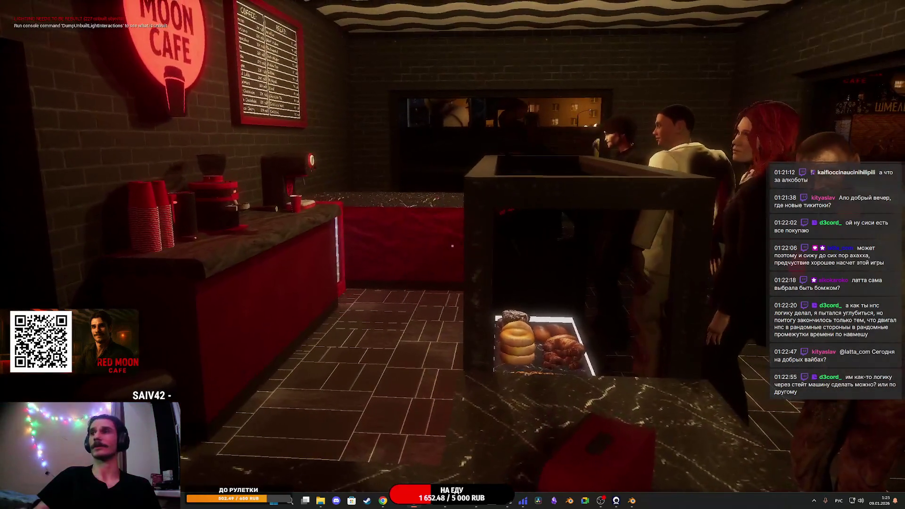
key("s")
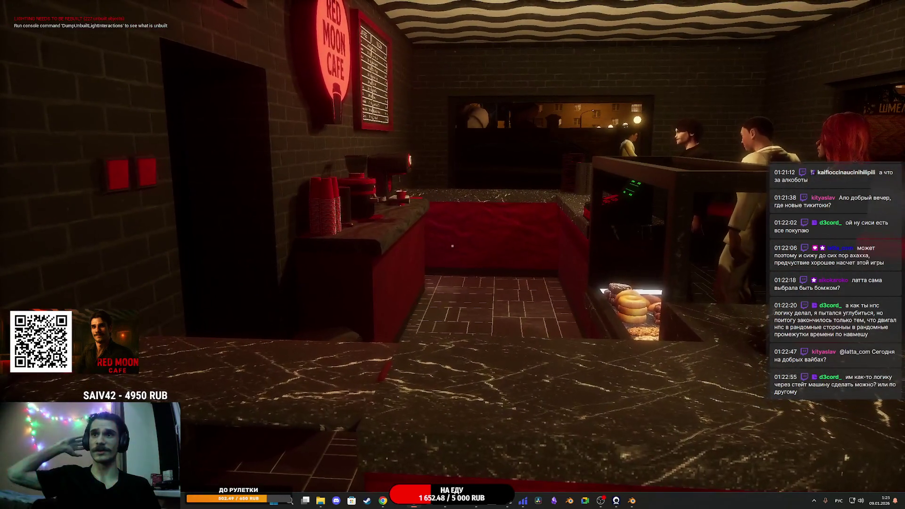
key("s")
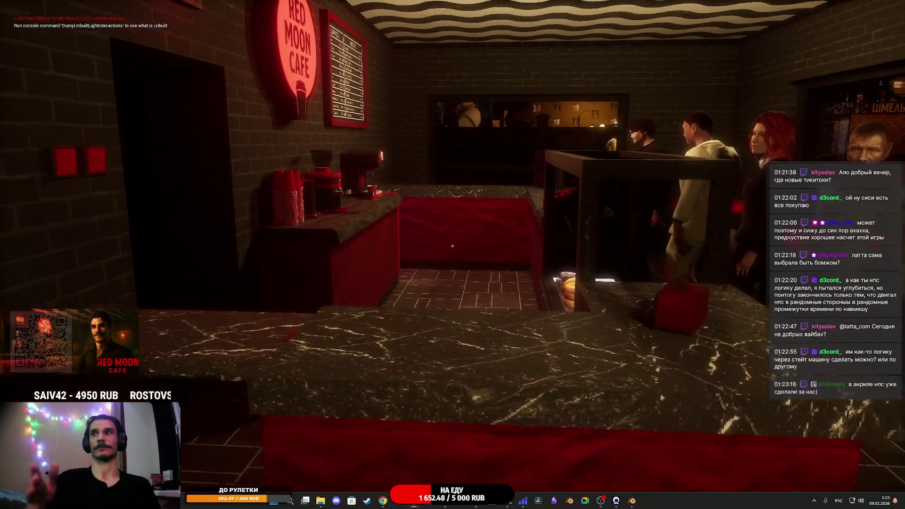
key("s")
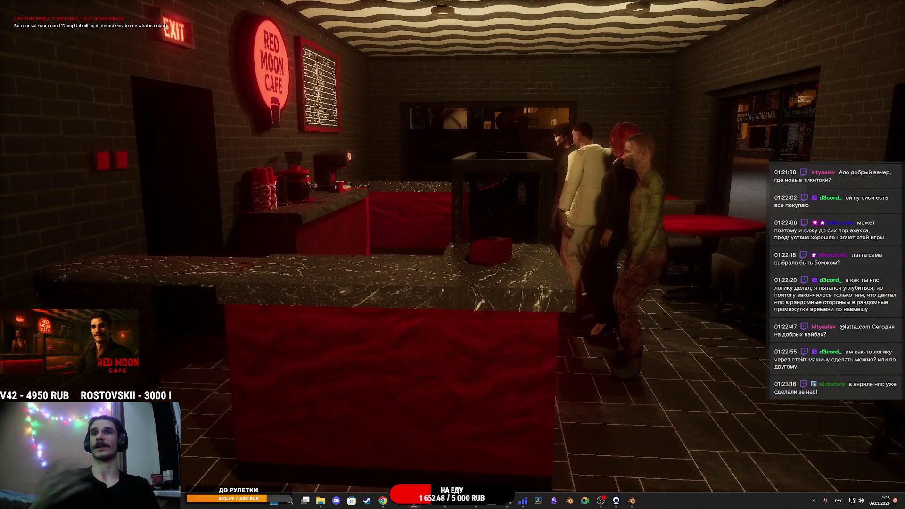
key("w")
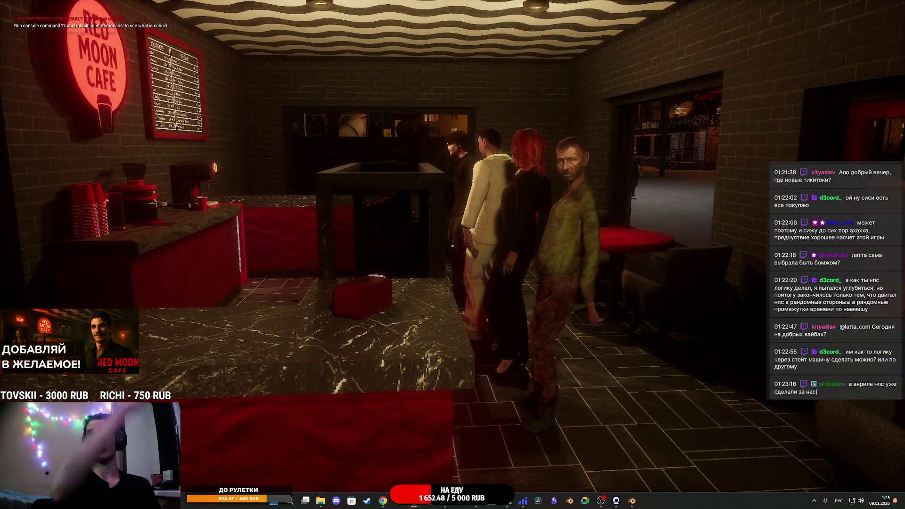
key("w")
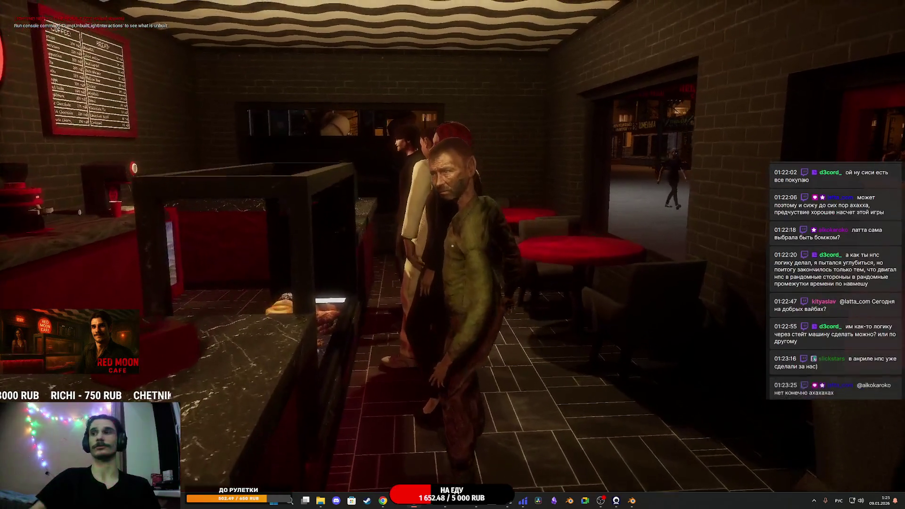
key("w")
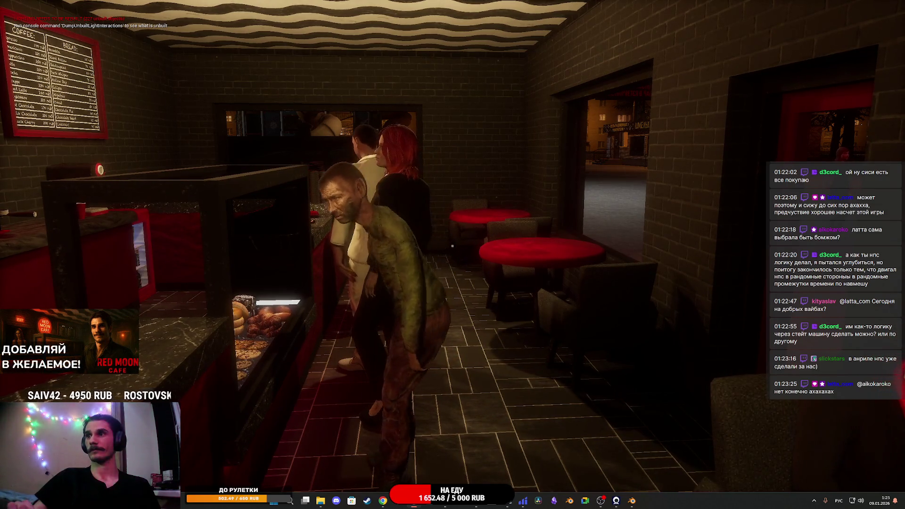
key("w")
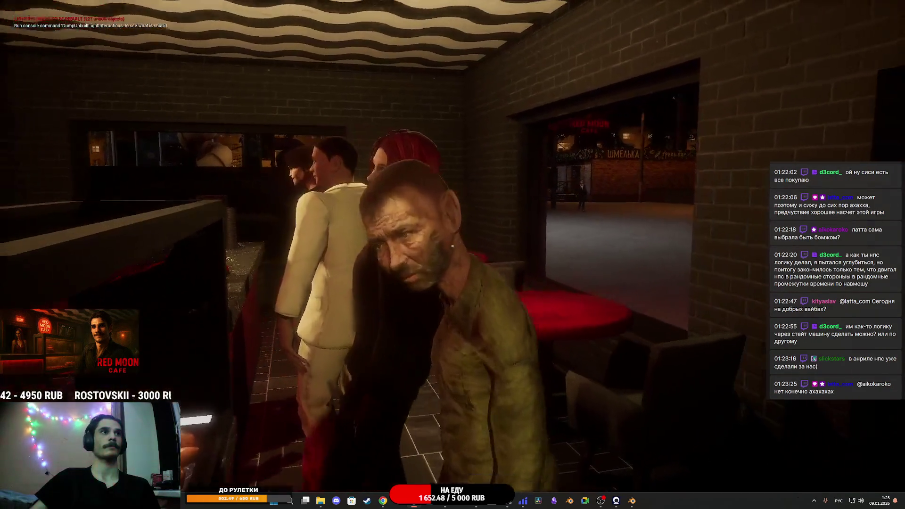
key("w")
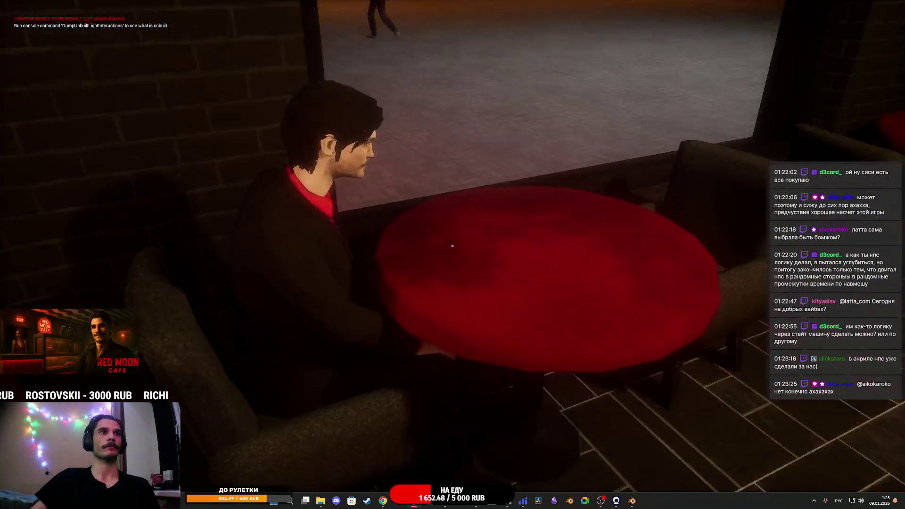
- Open, close and reopen the restroom door using the E interaction
key("e")
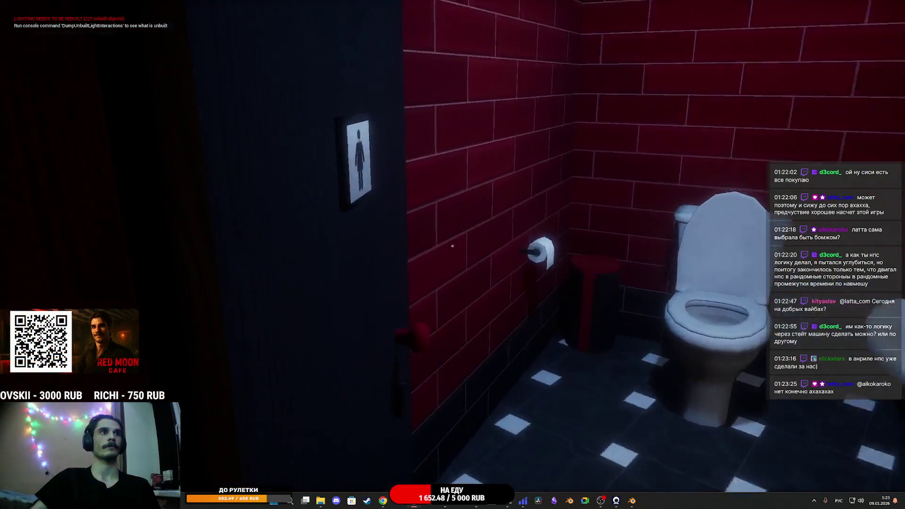
key("e")
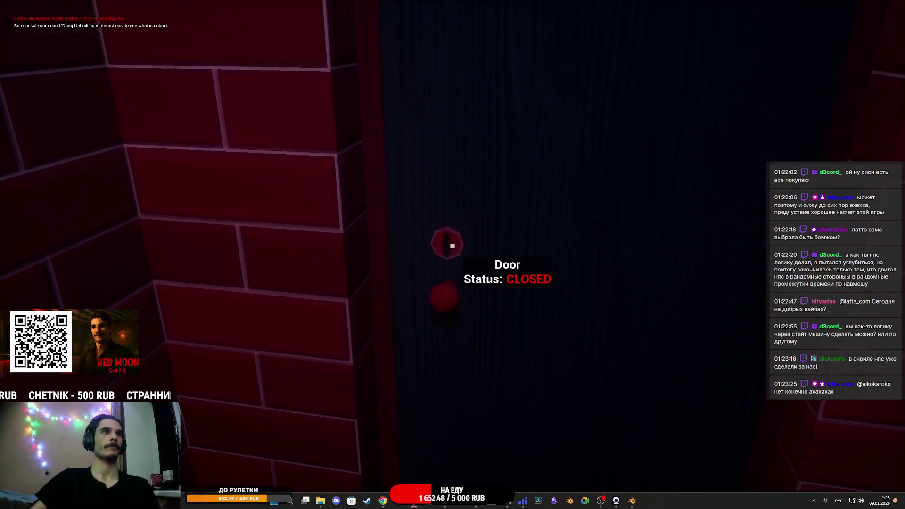
key("e")
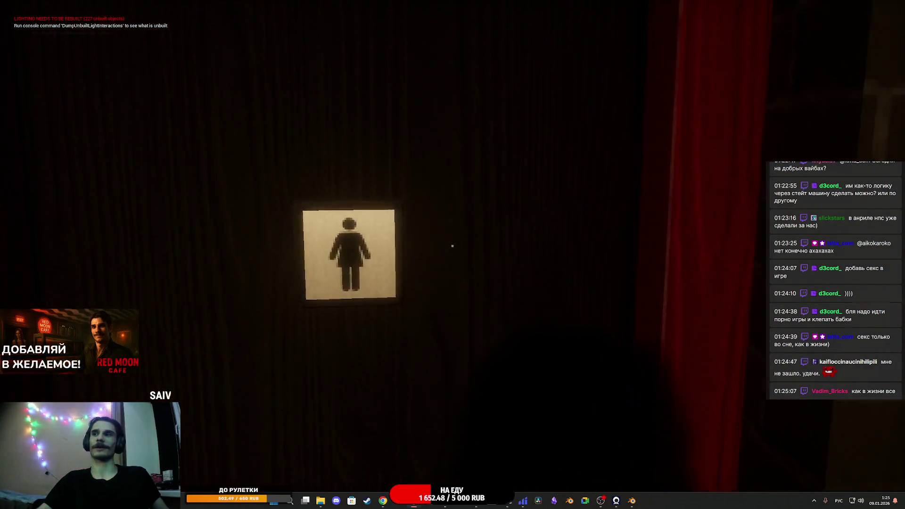
- Sit on the toilet, stand up again and walk out of the restroom
key("e")
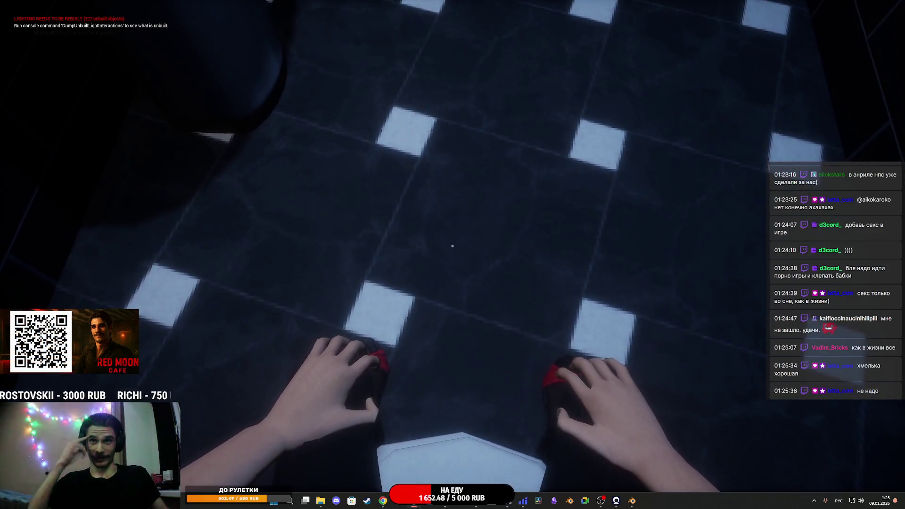
key("e")
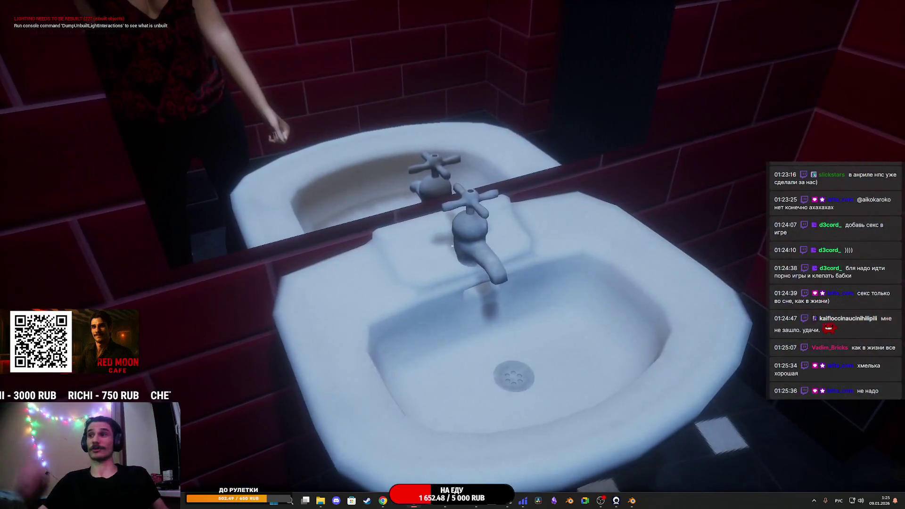
key("w")
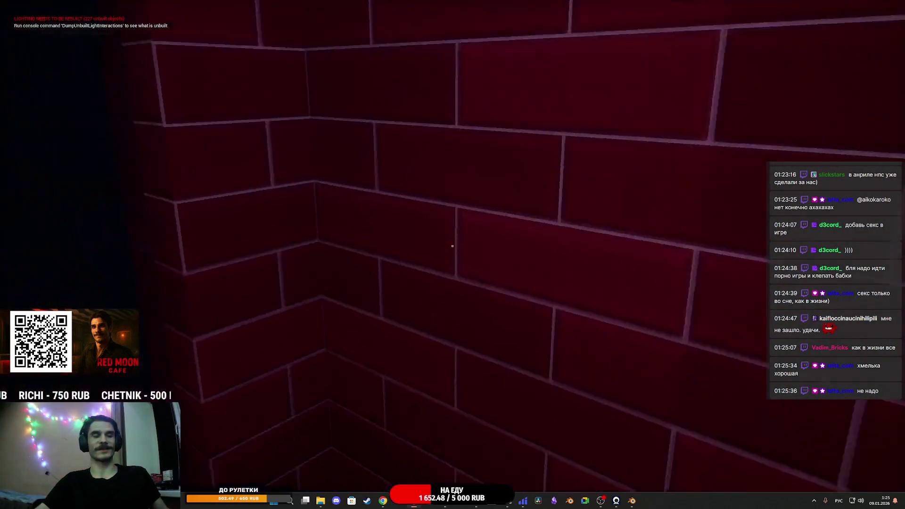
- Walk past the seated customer out of the café onto the square, then stop the playtest
key("w")
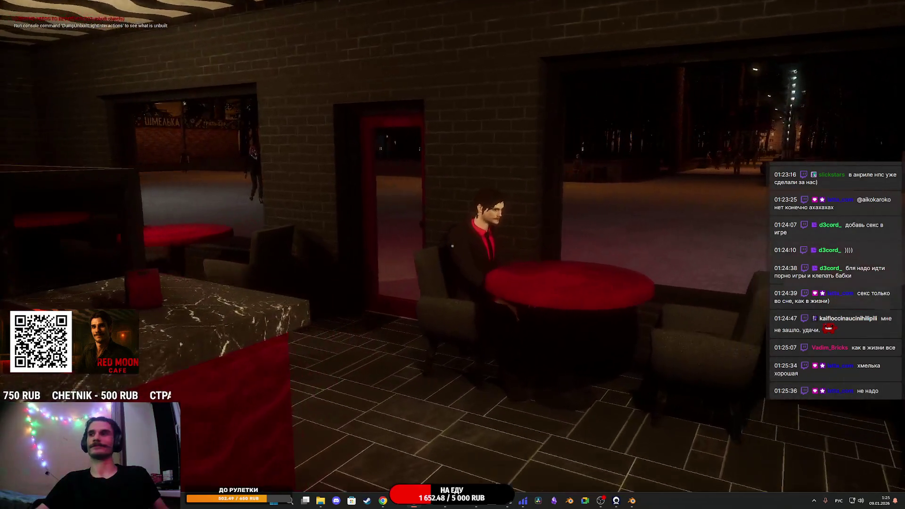
key("w")
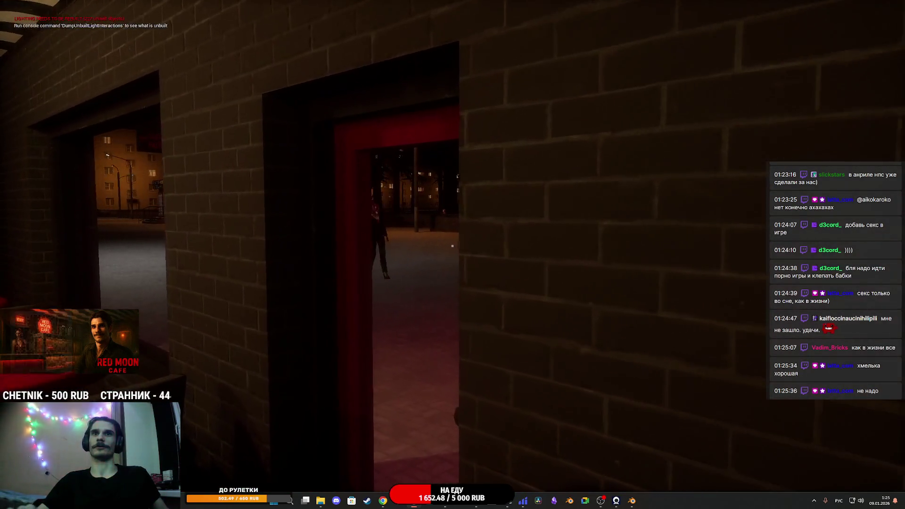
key("w")
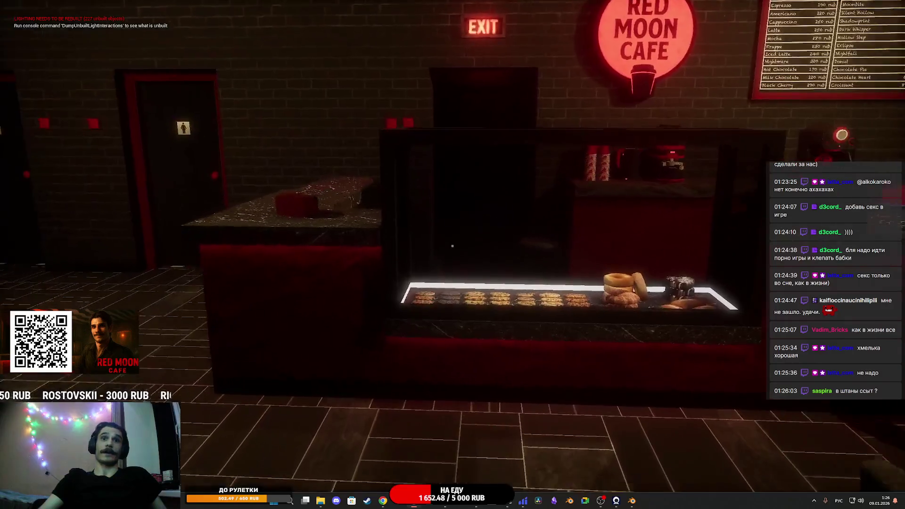
key("Escape")
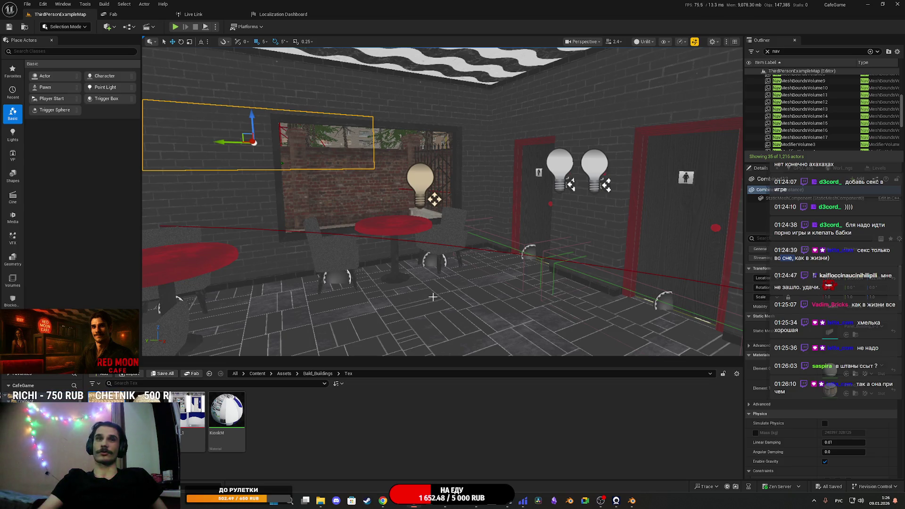
- Fly the viewport past the kiosk, plaza, park path and Red Moon cafe to the ШМЕЛЬКА grill-bar facade
key("s")
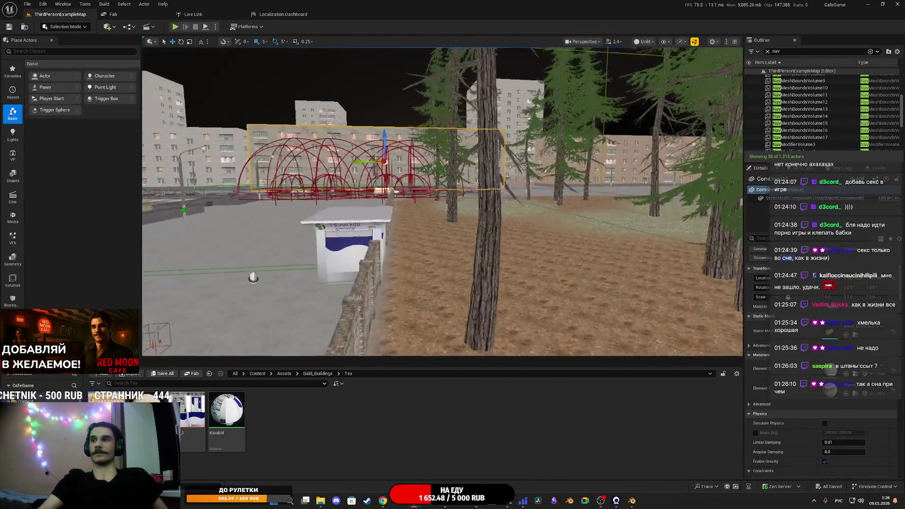
key("w")
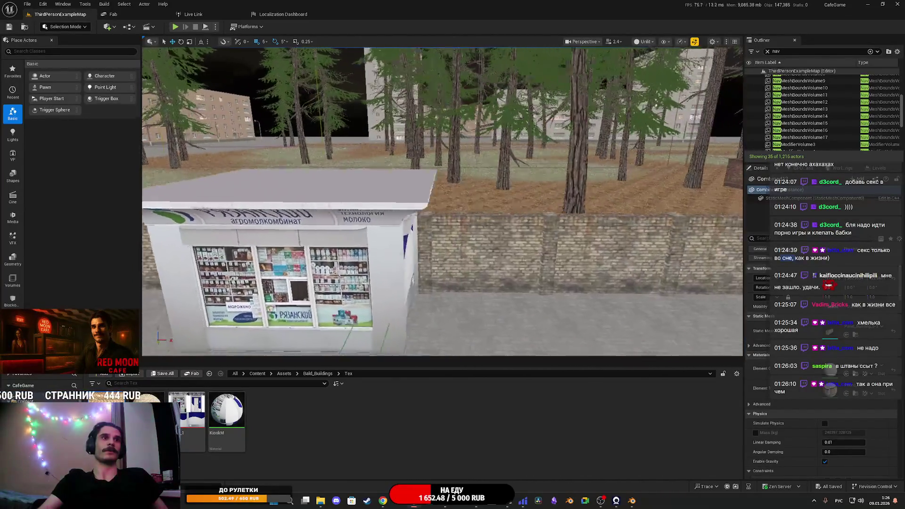
key("s")
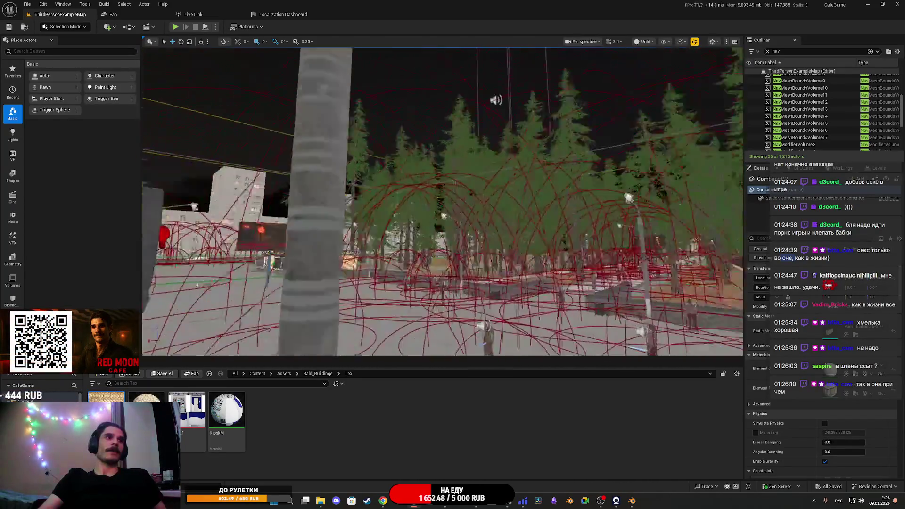
key("s")
key("s")
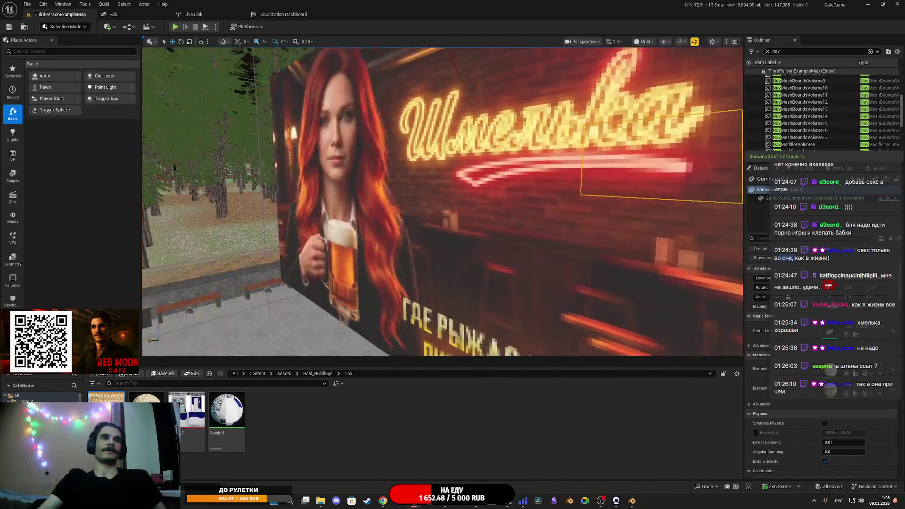
key("w")
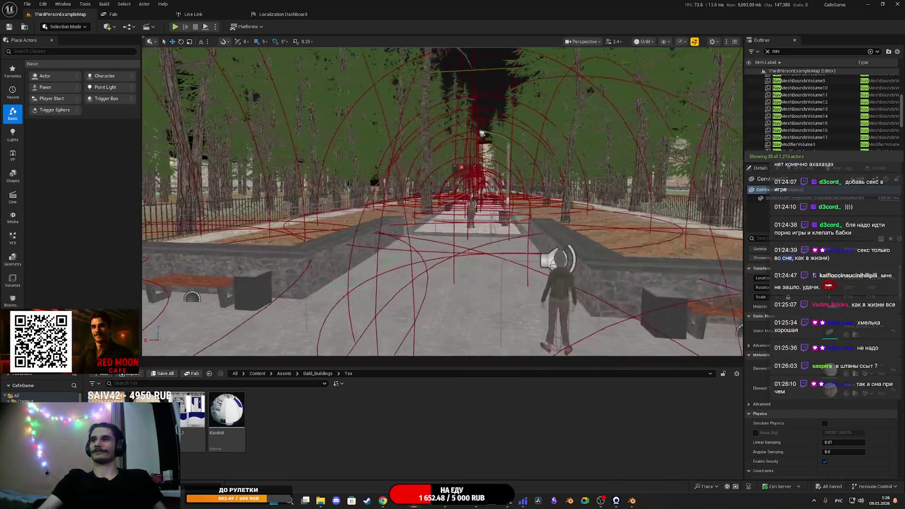
key("s")
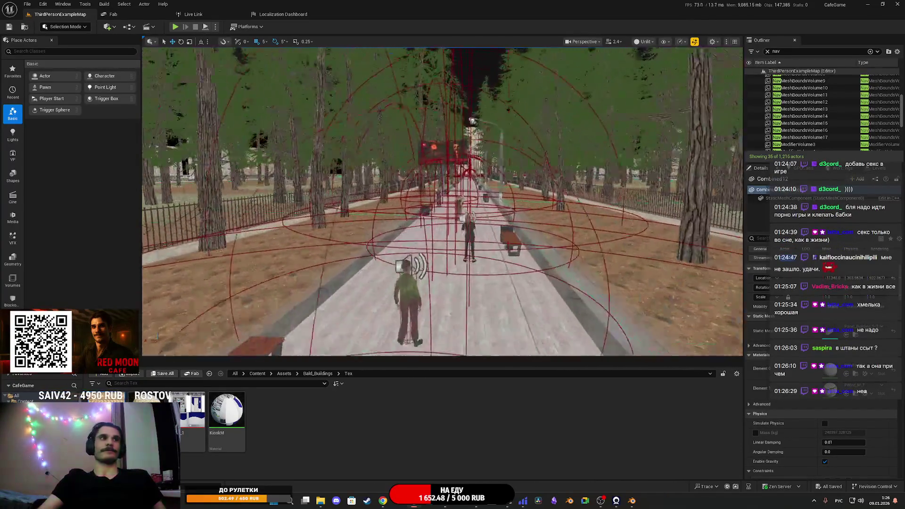
key("w")
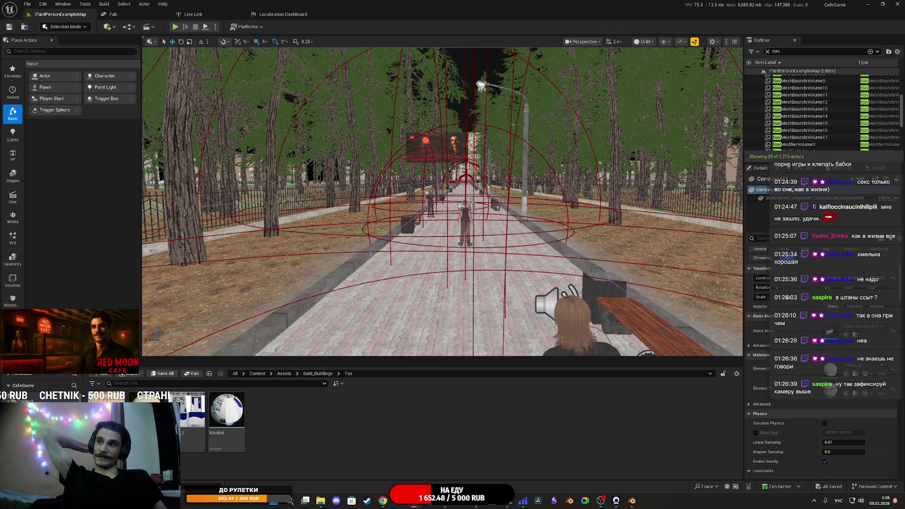
mouse_move(437, 287)
left_mouse_down()
mouse_move(400, 278)
mouse_move(405, 254)
mouse_move(470, 258)
left_mouse_up()
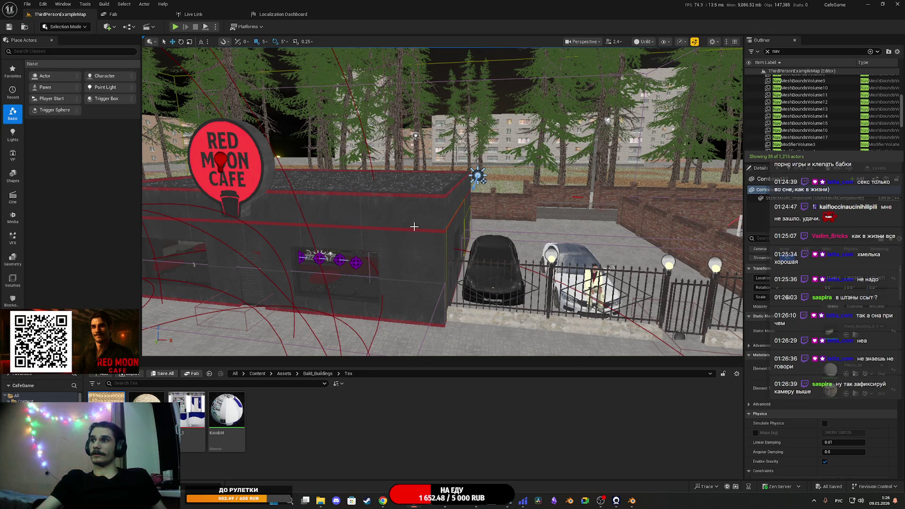
mouse_move(414, 227)
left_mouse_down()
mouse_move(400, 214)
mouse_move(355, 208)
mouse_move(355, 188)
mouse_move(365, 203)
mouse_move(148, 305)
mouse_move(147, 282)
mouse_move(147, 301)
mouse_move(169, 304)
mouse_move(175, 278)
left_mouse_up()
- Go up to the Bald_Buildings folder in the Content Browser path bar
left_click(317, 373)
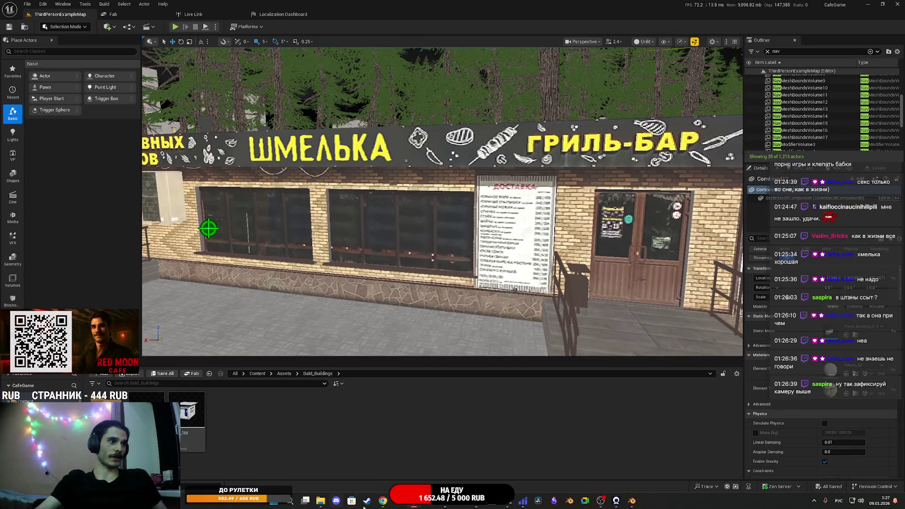
mouse_move(382, 502)
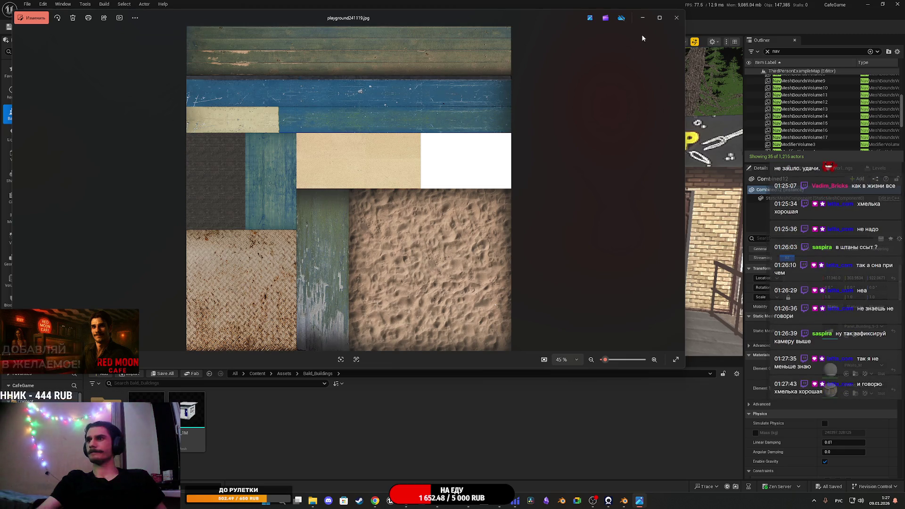
- Close the playground241119.jpg preview in Photos and bring Photoshop forward
left_click(673, 19)
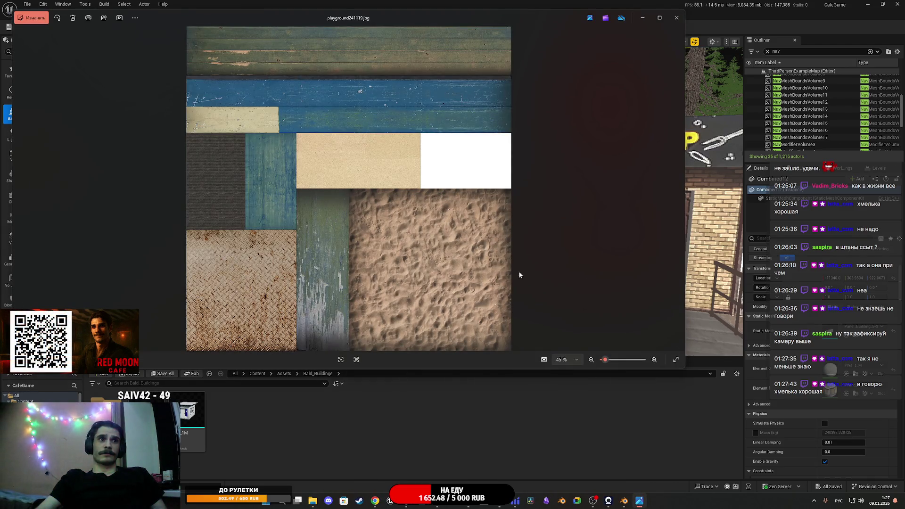
left_click(679, 19)
left_click(447, 506)
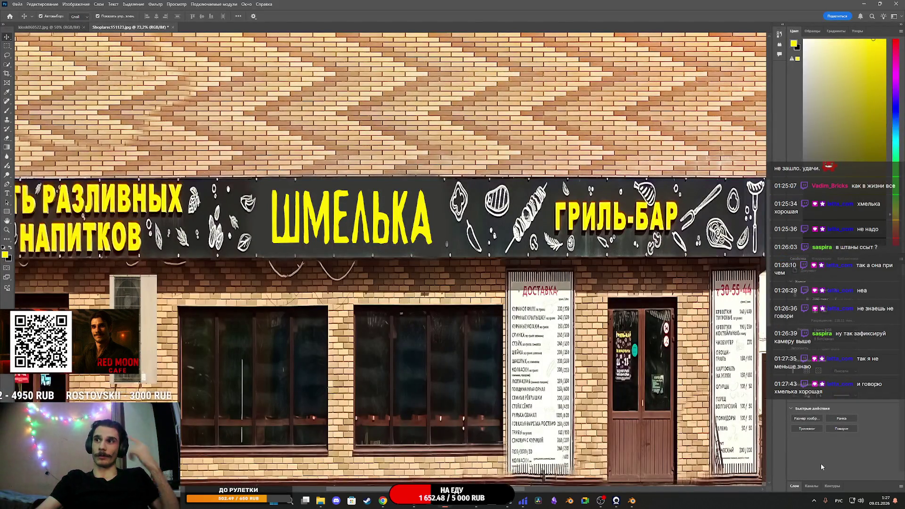
- Open playground241119.jpg in Photoshop and set the Export As scale to 25%
mouse_move(685, 316)
left_mouse_down()
mouse_move(616, 330)
mouse_move(813, 429)
left_mouse_up()
left_click(500, 206)
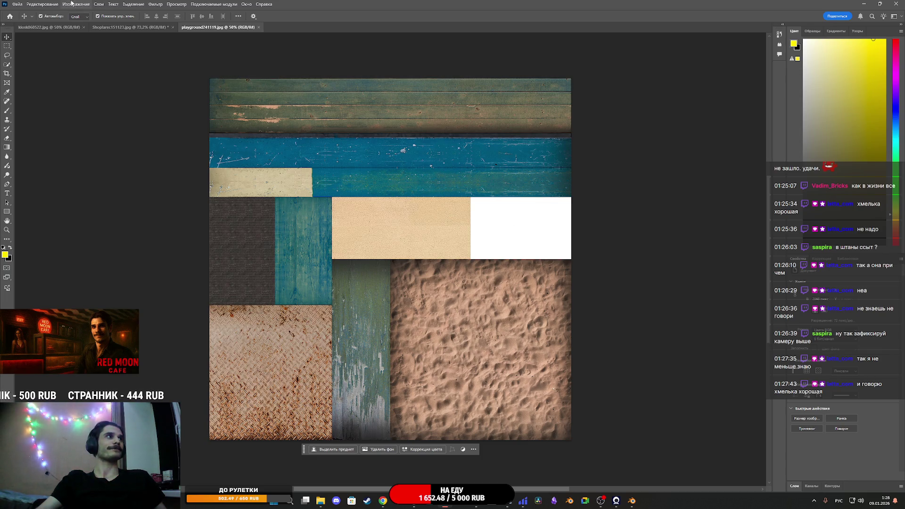
left_click(12, 5)
mouse_move(56, 128)
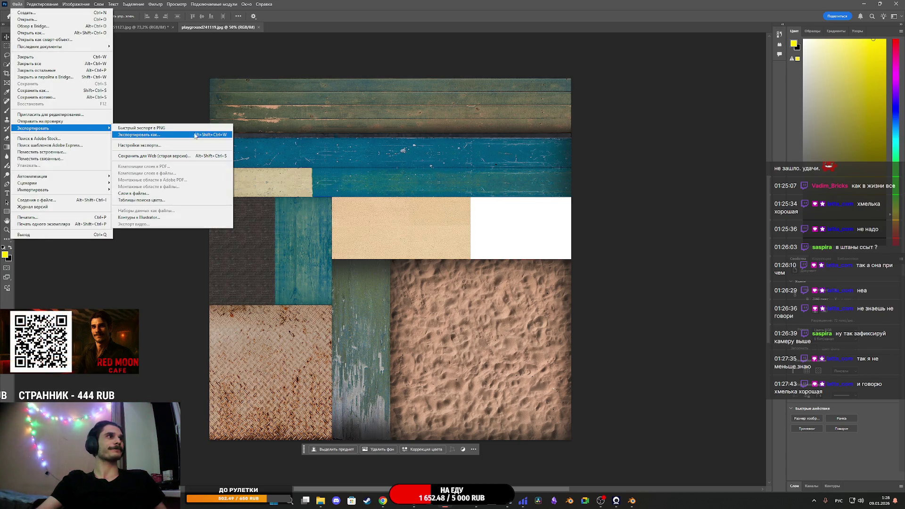
left_click(159, 135)
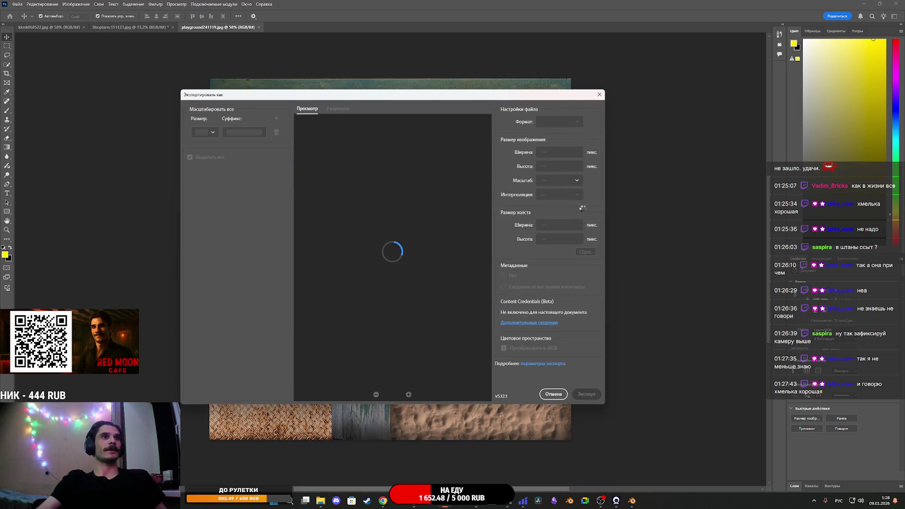
left_click(571, 200)
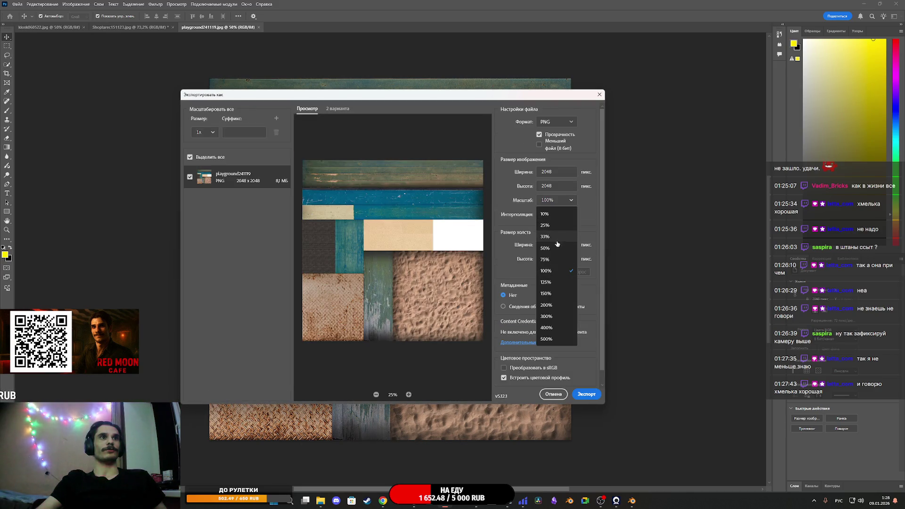
left_click(553, 225)
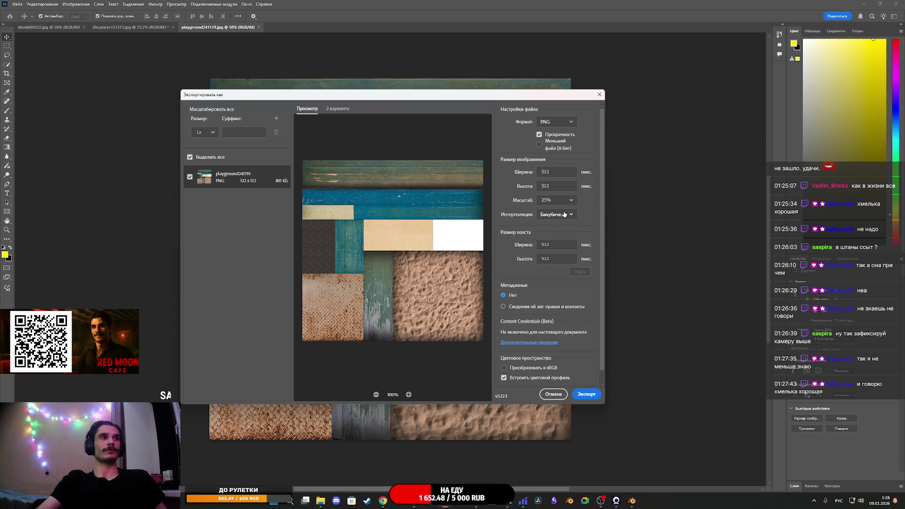
- Save the exported PNG as 3.png in the Downloads > Playground2 folder
left_click(585, 394)
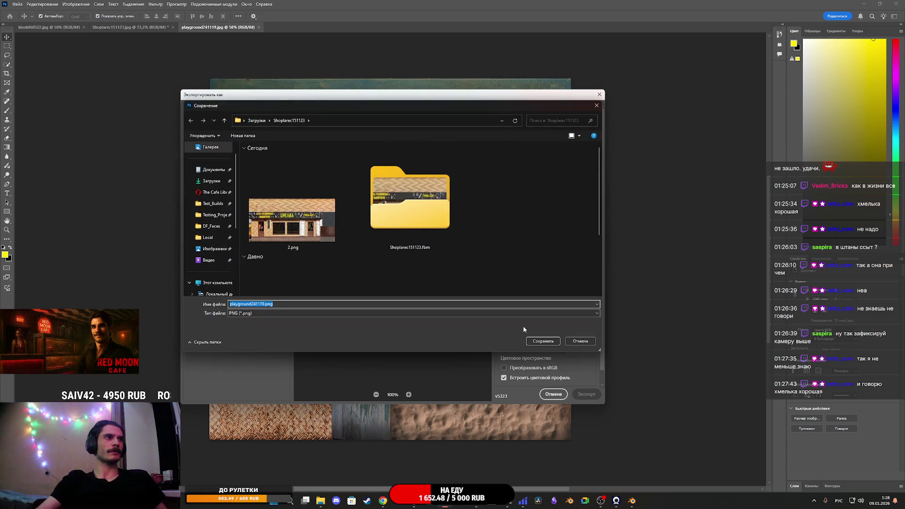
scroll(414, 228, "down", 1)
scroll(415, 228, "up", 1)
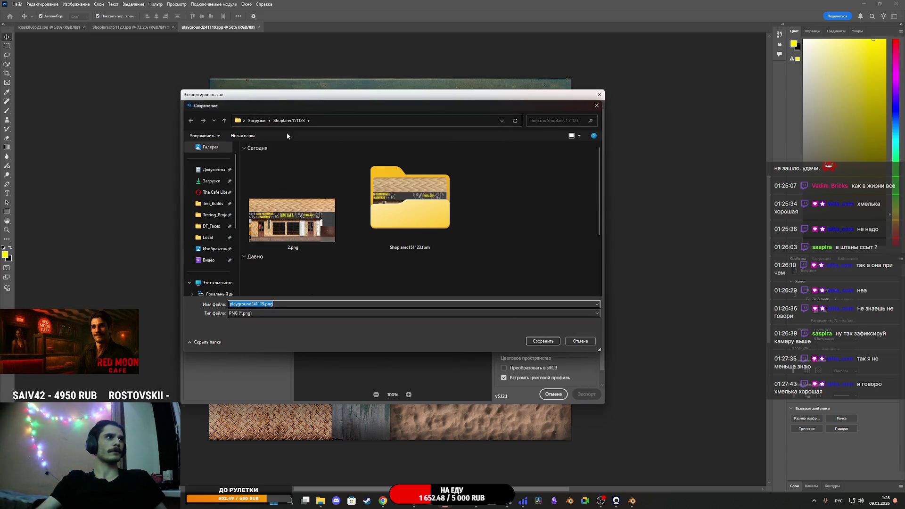
left_click(256, 120)
double_click(264, 173)
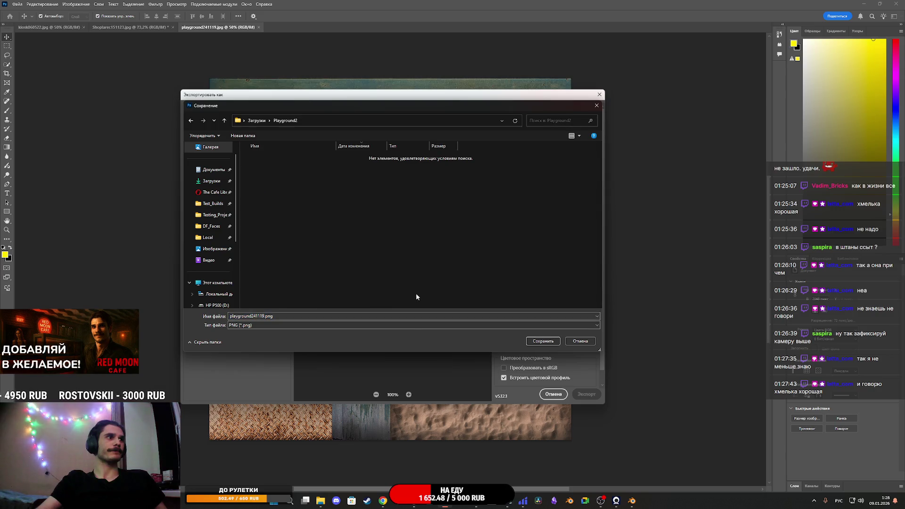
type("3")
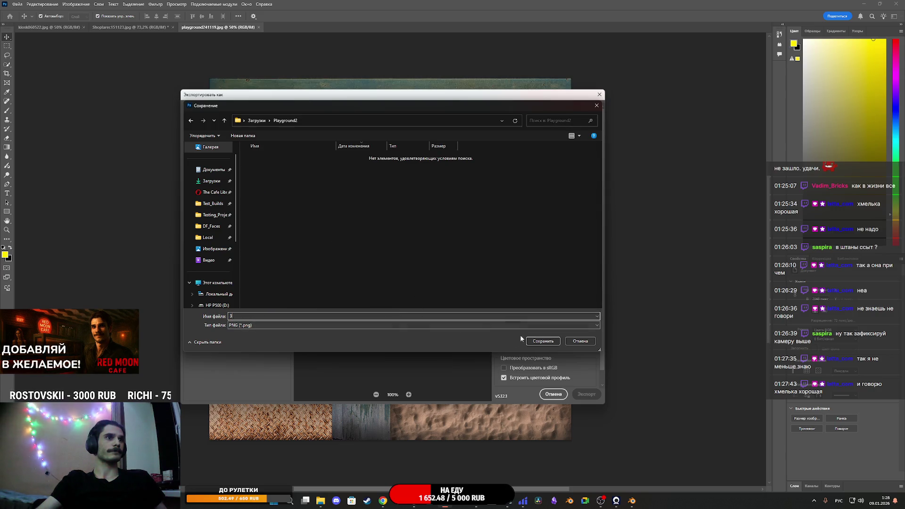
left_click(542, 341)
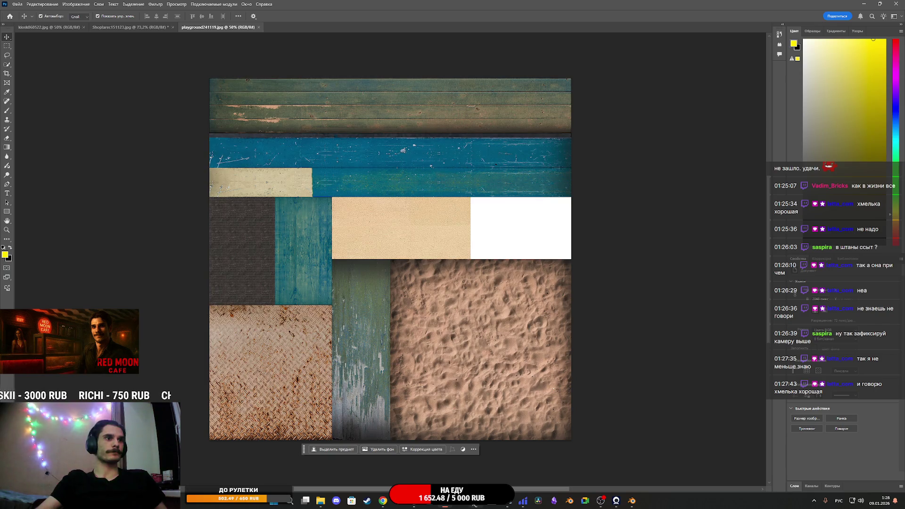
mouse_move(475, 504)
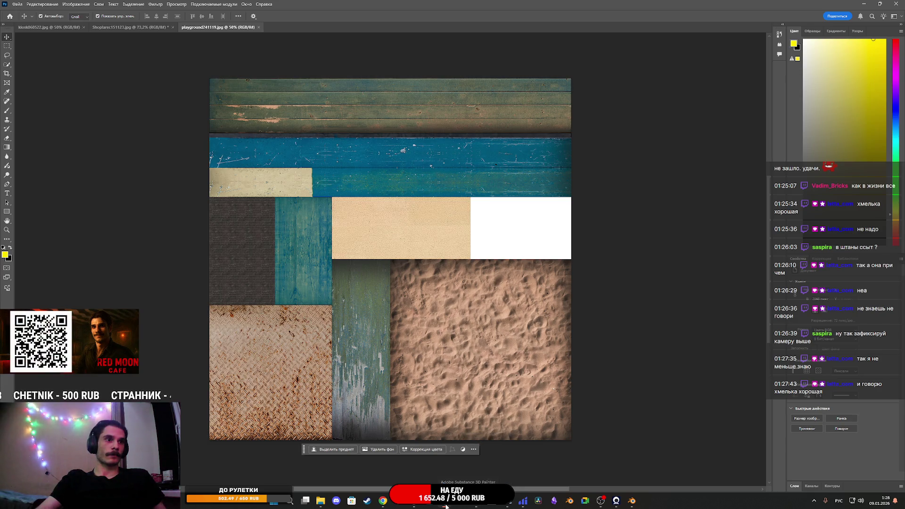
left_click(416, 506)
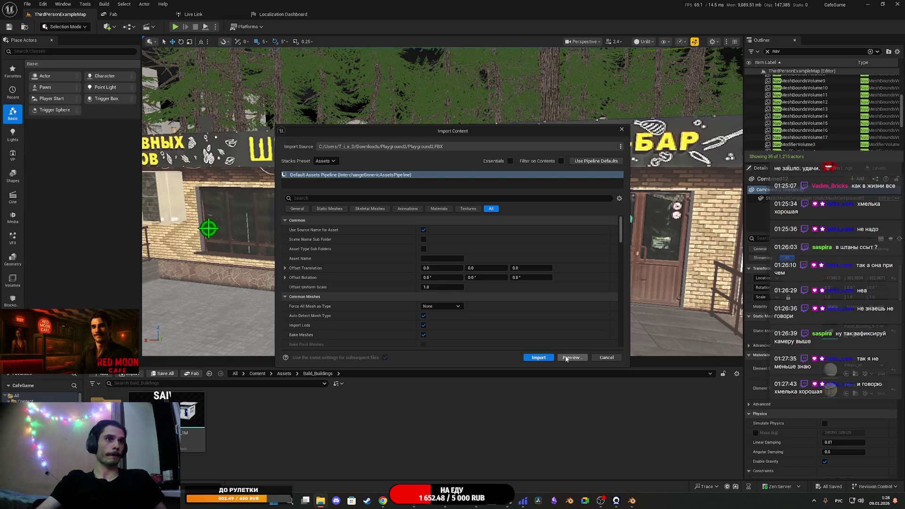
- Import Playground2.FBX, then duplicate the cafe material instance and rename the copy PG_M
left_click(537, 359)
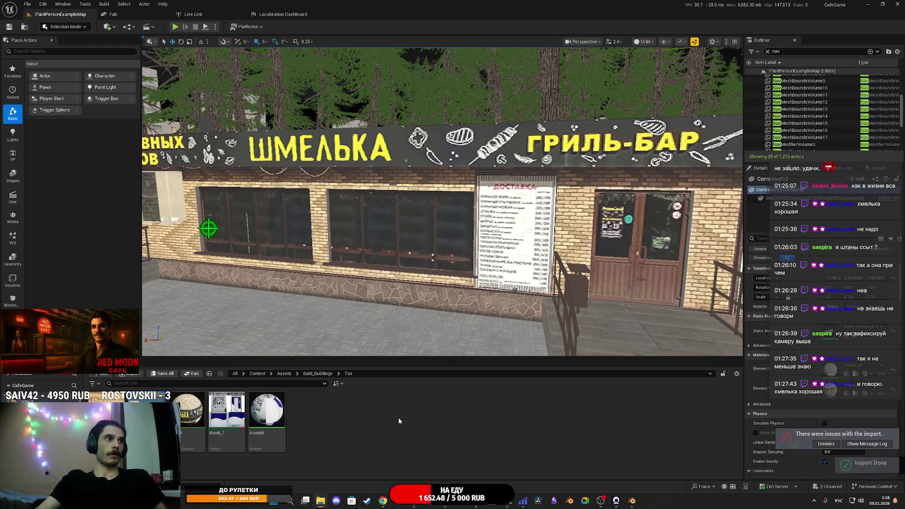
right_click(189, 415)
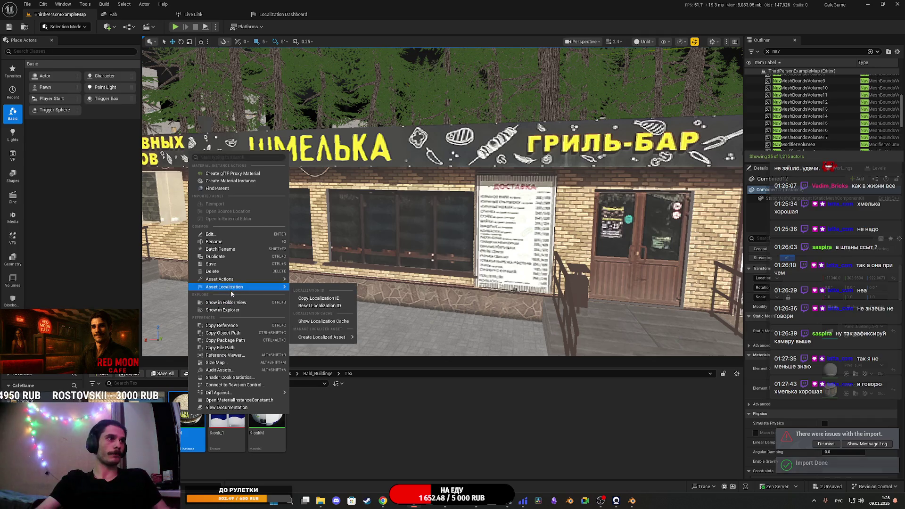
left_click(222, 256)
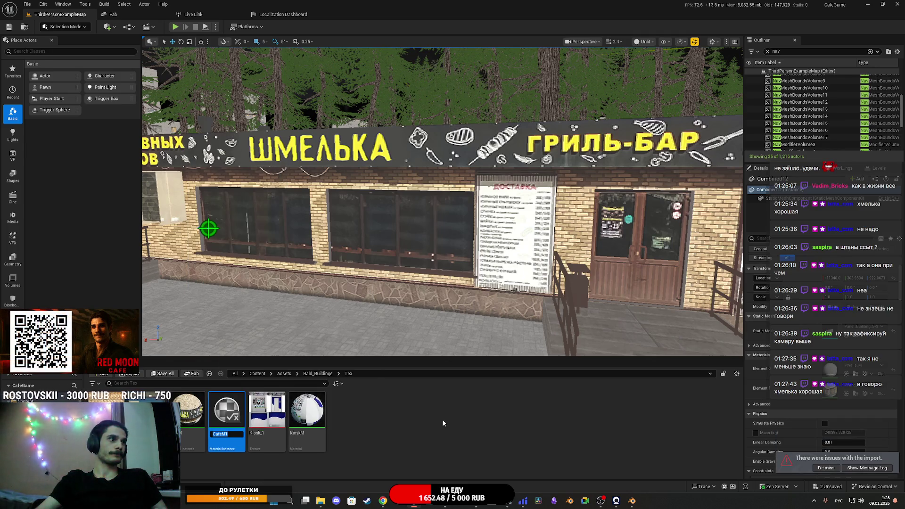
type("CaM")
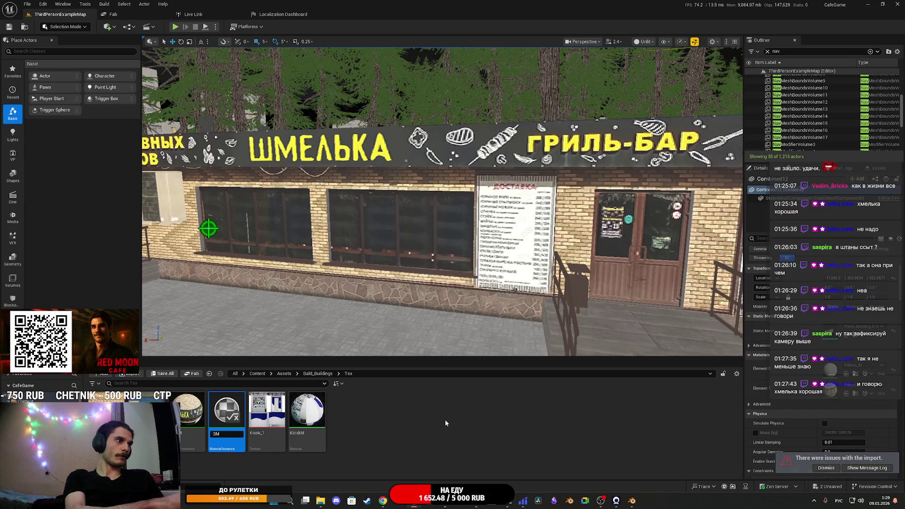
type("PG")
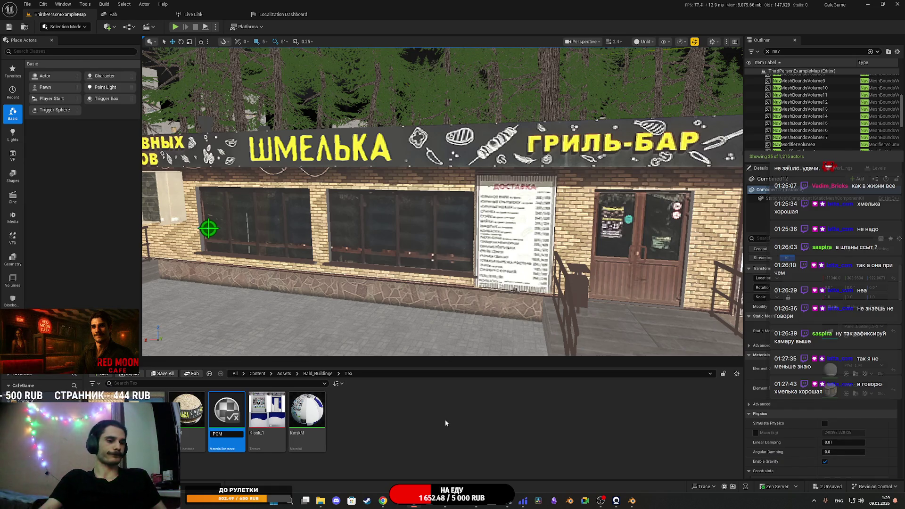
key("Return")
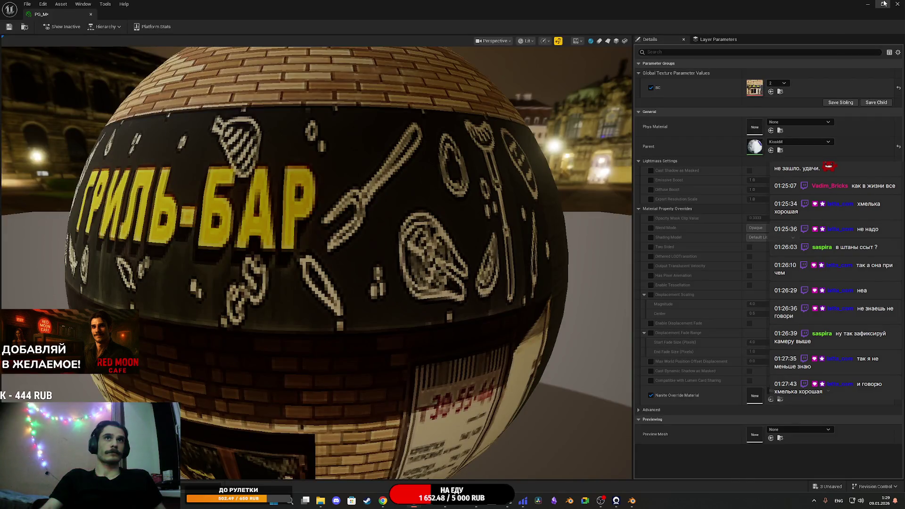
- Set texture 3's Texture Group to 8 Bit Data and toggle its sRGB setting
left_click(883, 4)
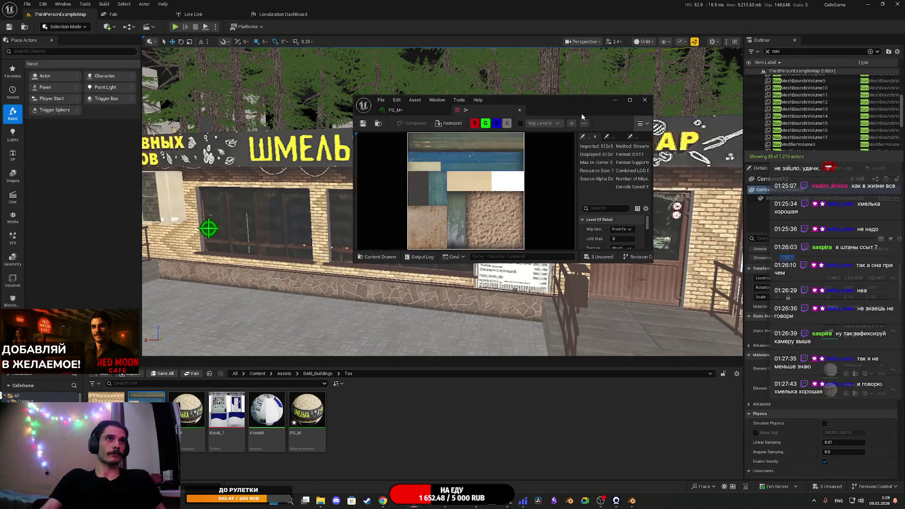
left_click(630, 99)
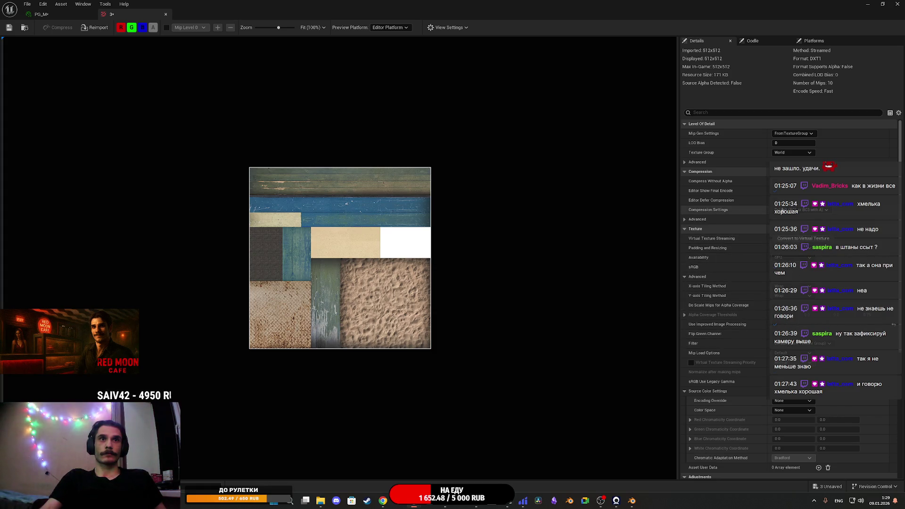
left_click(794, 152)
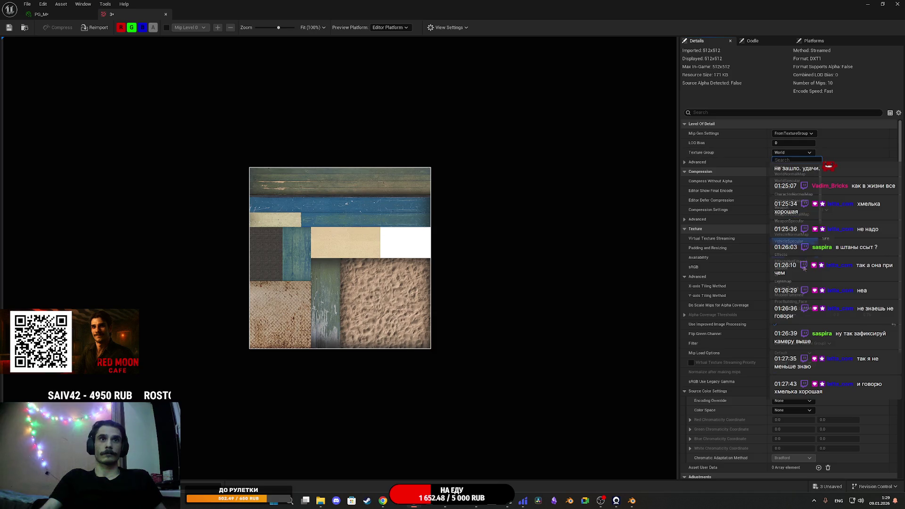
scroll(801, 281, "up", 3)
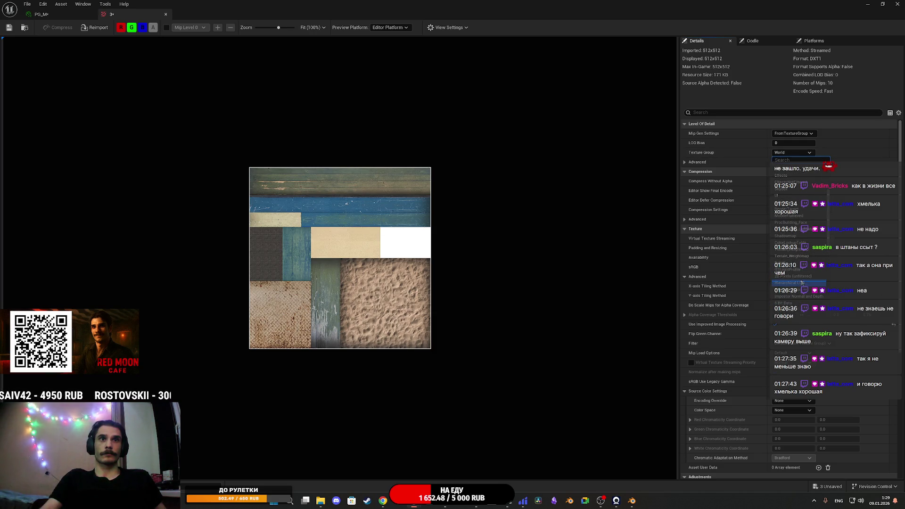
left_click(785, 303)
left_click(778, 269)
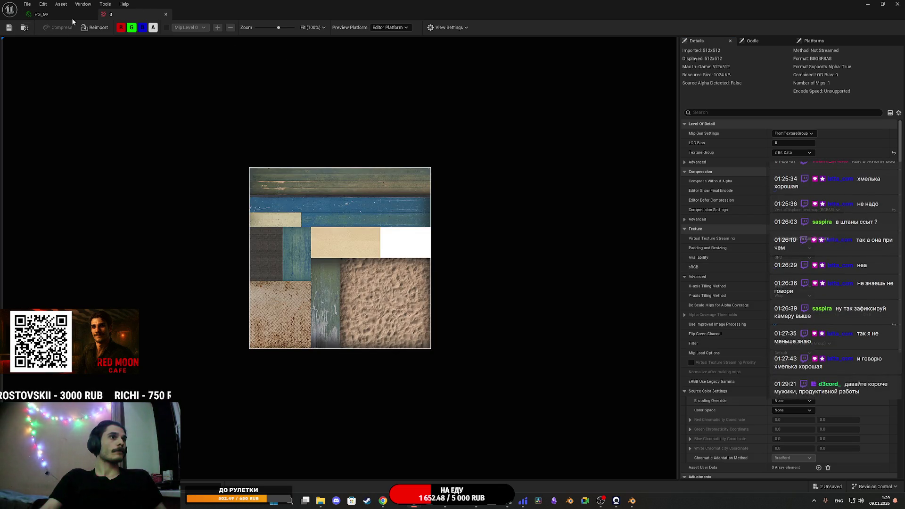
middle_click(115, 15)
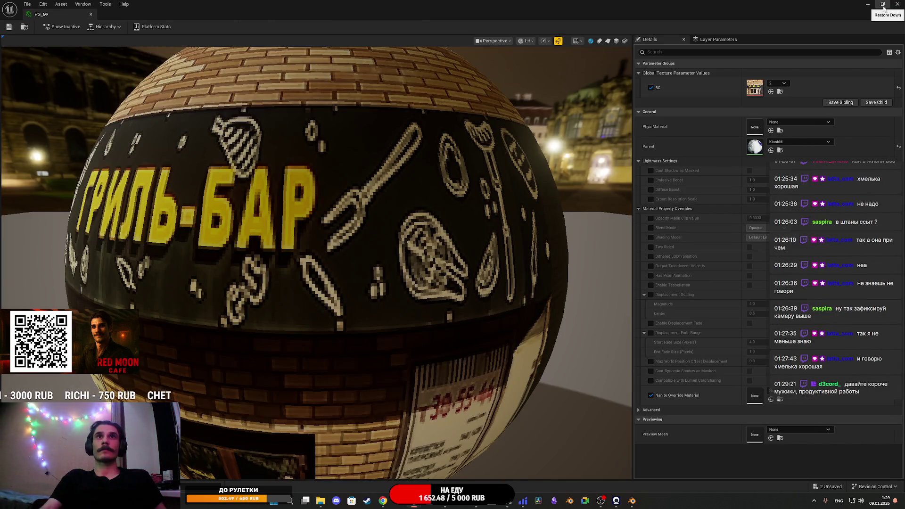
- Assign texture 3 as PG_M's base colour and close the material editor
left_click(776, 83)
left_click(805, 263)
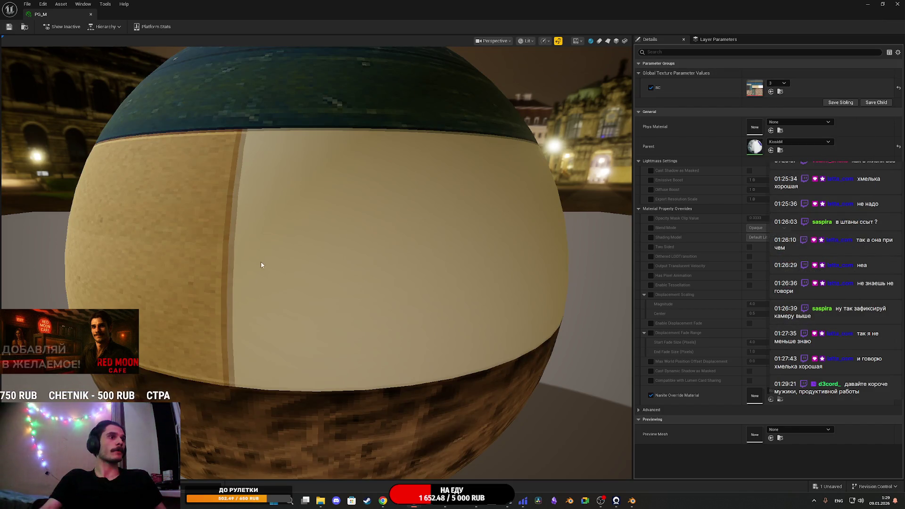
left_click(897, 5)
left_click(316, 373)
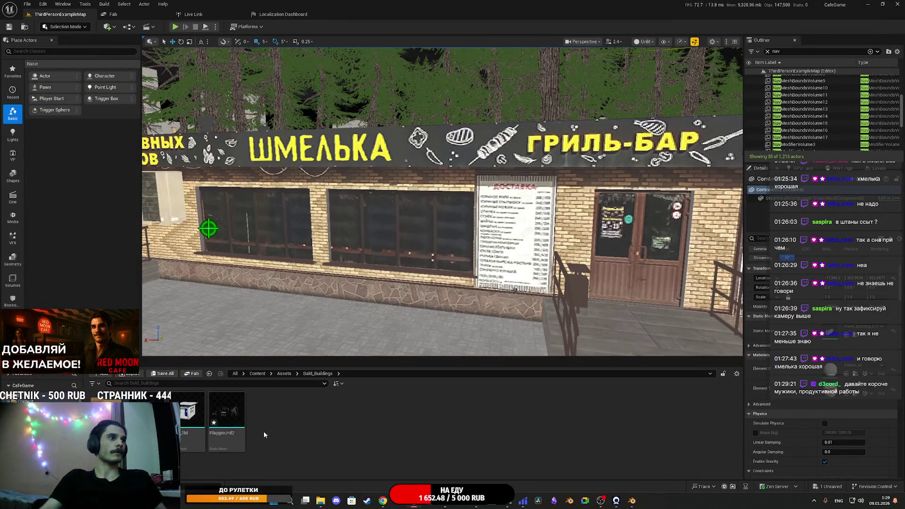
- Assign PG_M to the Playground2 mesh's Element 0 material slot
double_click(226, 410)
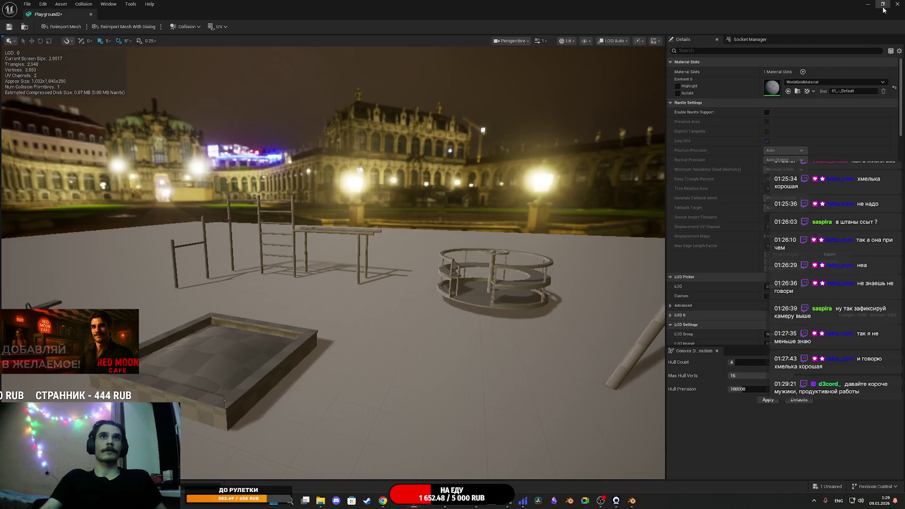
left_click(882, 5)
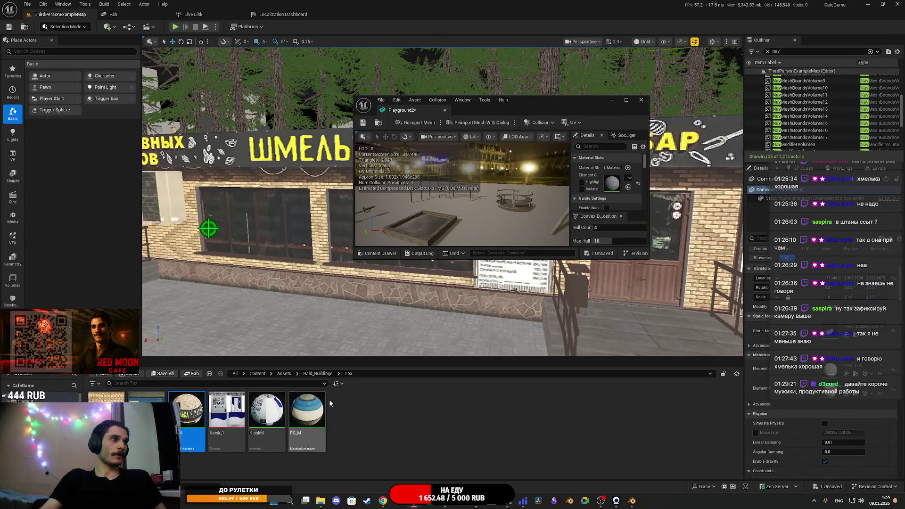
left_click(306, 415)
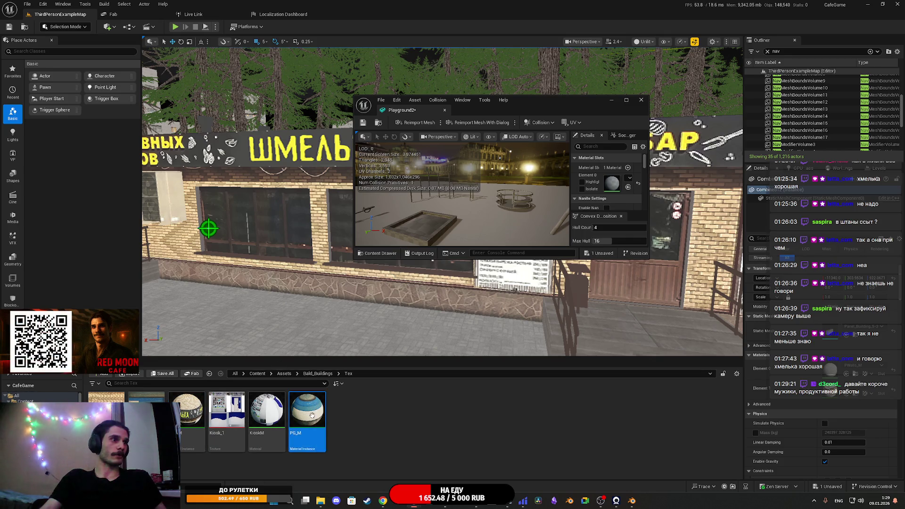
left_click(627, 187)
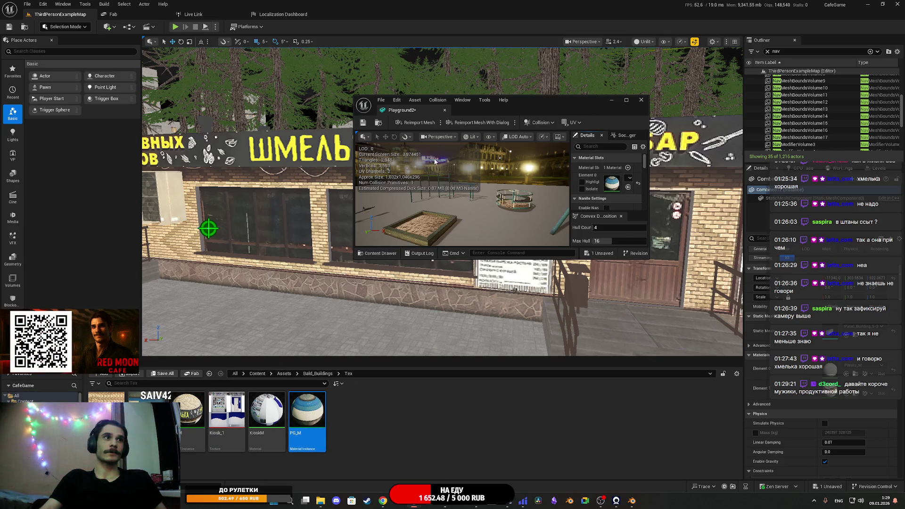
double_click(556, 102)
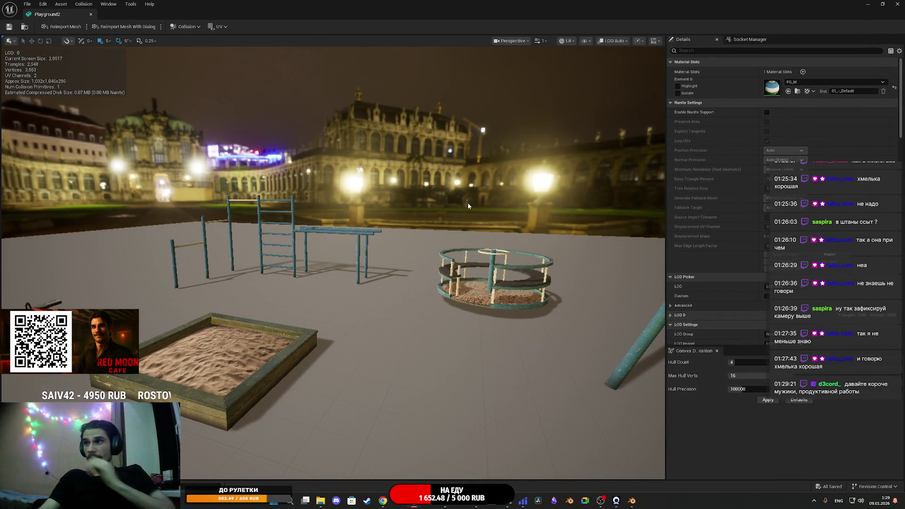
- Orbit the mesh preview to check the textured carousel, ladder and swings, then close it
mouse_move(457, 212)
left_mouse_down()
mouse_move(440, 282)
mouse_move(368, 325)
mouse_move(349, 299)
mouse_move(278, 370)
left_mouse_up()
left_click_drag(415, 242, 414, 242)
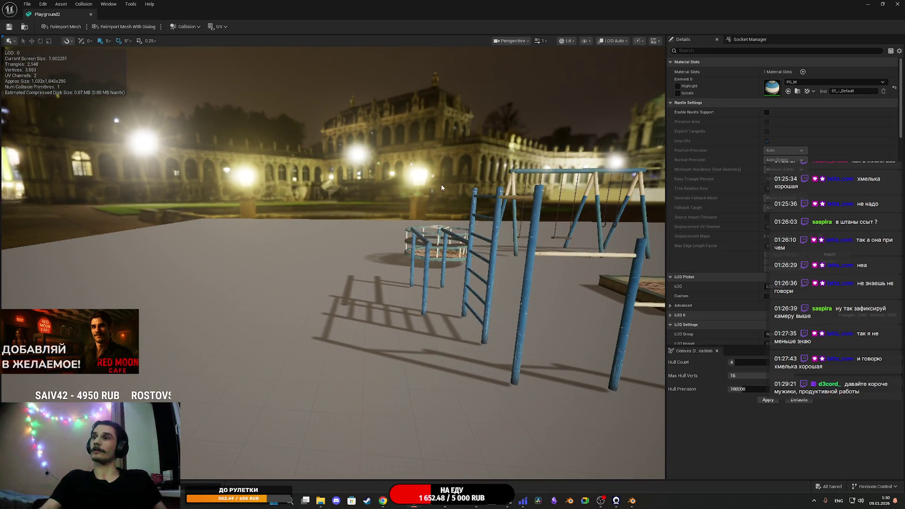
left_click(897, 4)
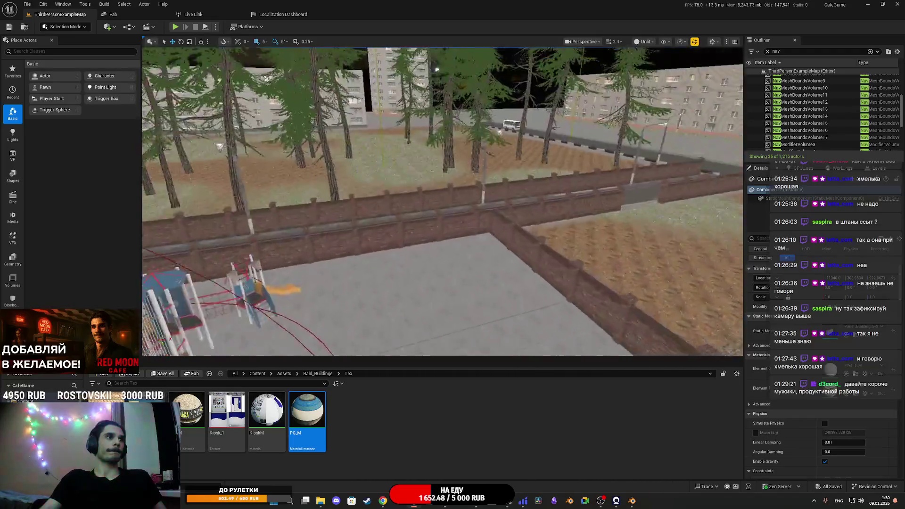
- Select the Playground actor in the level and turn on the navmesh display with P
left_click_drag(443, 201, 442, 201)
left_click(317, 373)
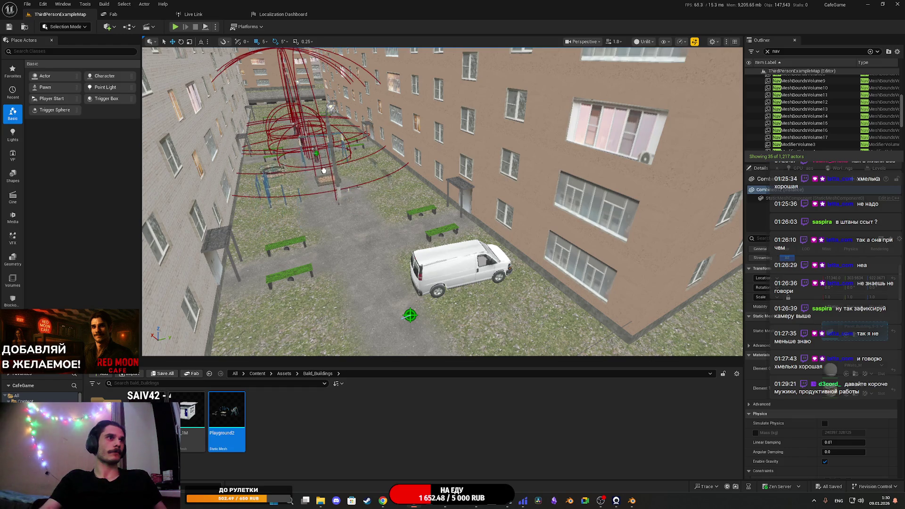
left_click(324, 171)
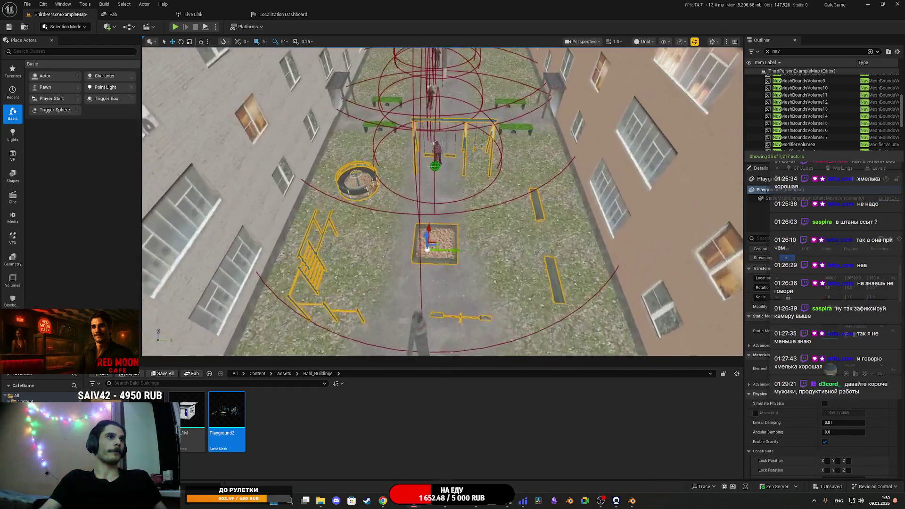
left_click_drag(332, 176, 332, 176)
key("p")
key("p")
- Orbit around the playground to inspect navmesh coverage, ending at ground level by the sandbox
left_click_drag(499, 223, 476, 248)
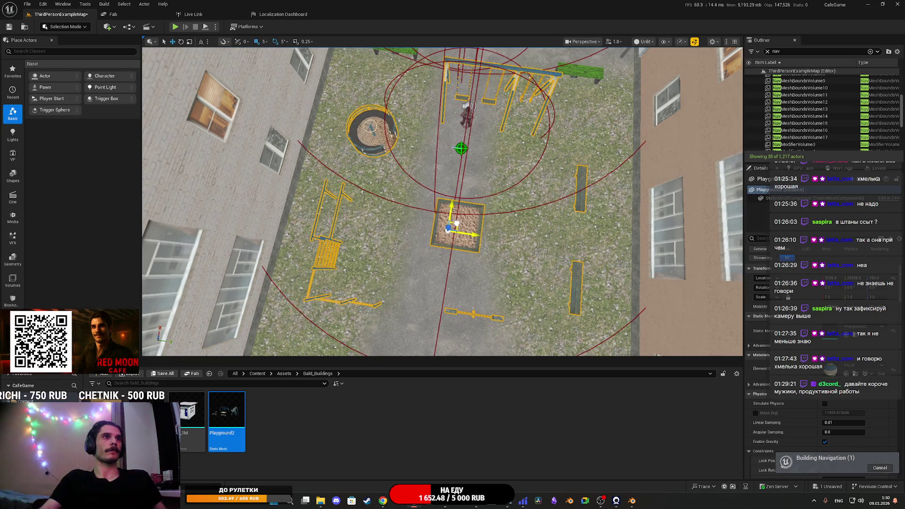
scroll(442, 202, "down", 3)
left_click_drag(442, 202, 442, 202)
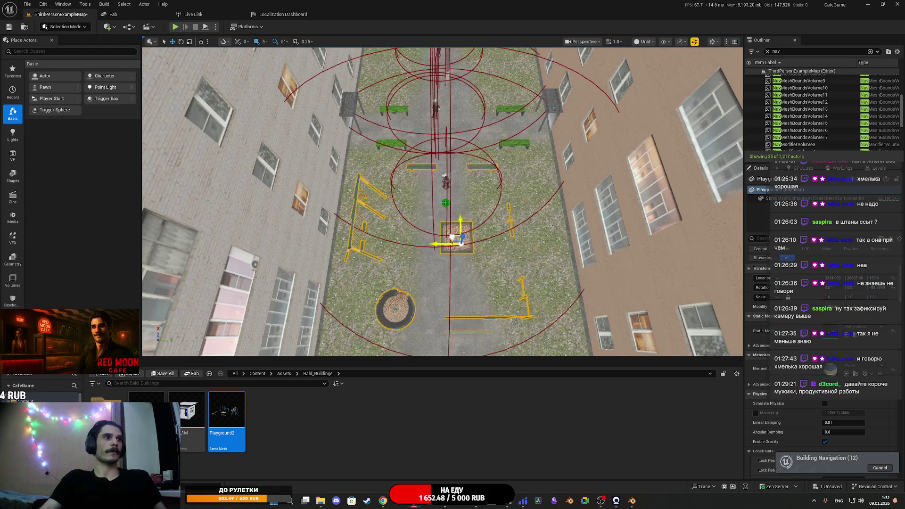
mouse_move(442, 203)
left_mouse_down()
mouse_move(377, 202)
mouse_move(376, 151)
mouse_move(377, 208)
mouse_move(433, 207)
left_mouse_up()
left_click_drag(416, 250, 420, 251)
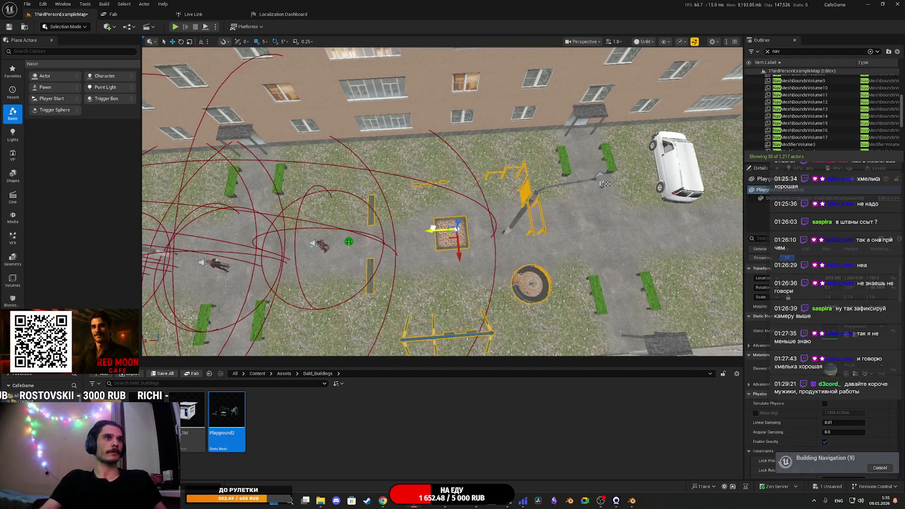
left_click_drag(439, 228, 508, 214)
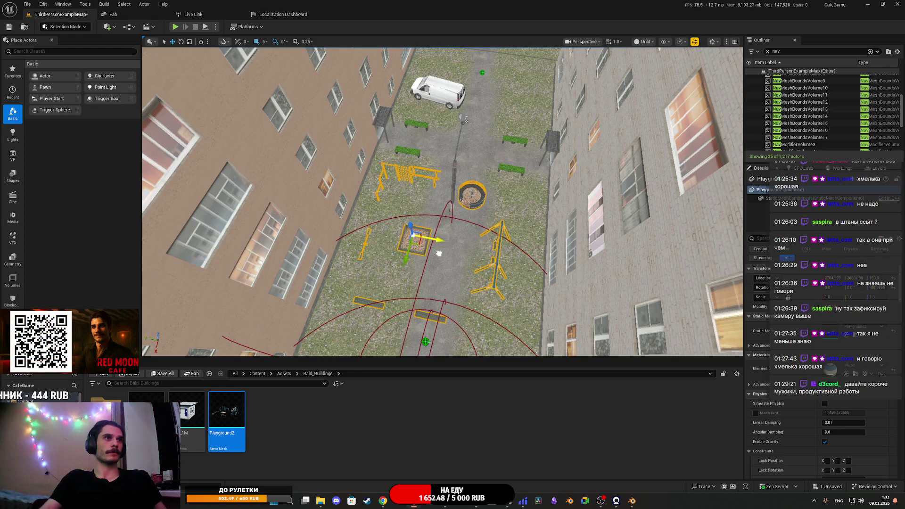
mouse_move(437, 255)
left_mouse_down()
mouse_move(436, 189)
mouse_move(519, 188)
mouse_move(504, 226)
mouse_move(410, 162)
mouse_move(410, 141)
left_mouse_up()
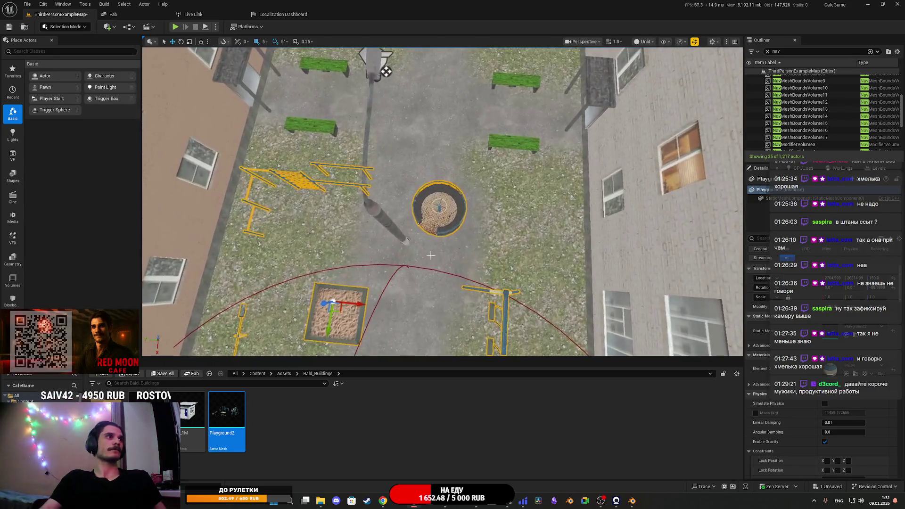
- Switch to Modeling Mode and start Triangle Edit on the Playground2 mesh
left_click(60, 27)
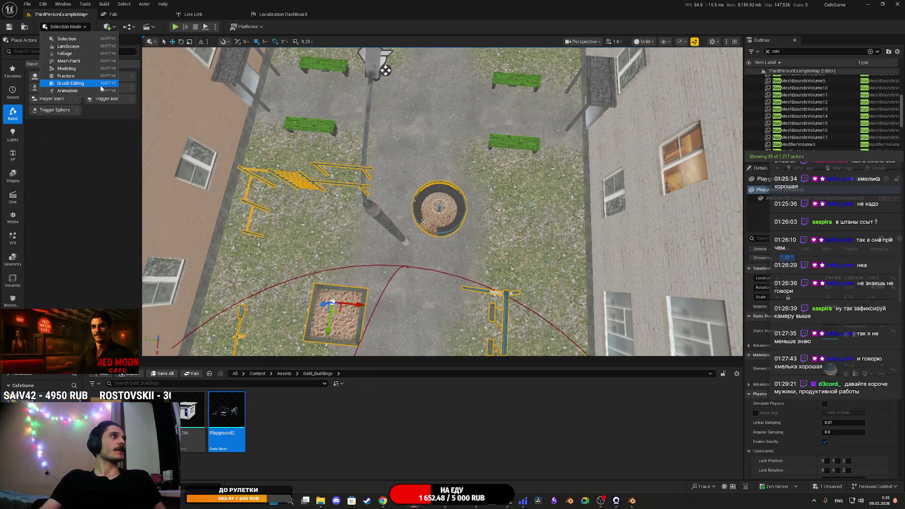
left_click(77, 68)
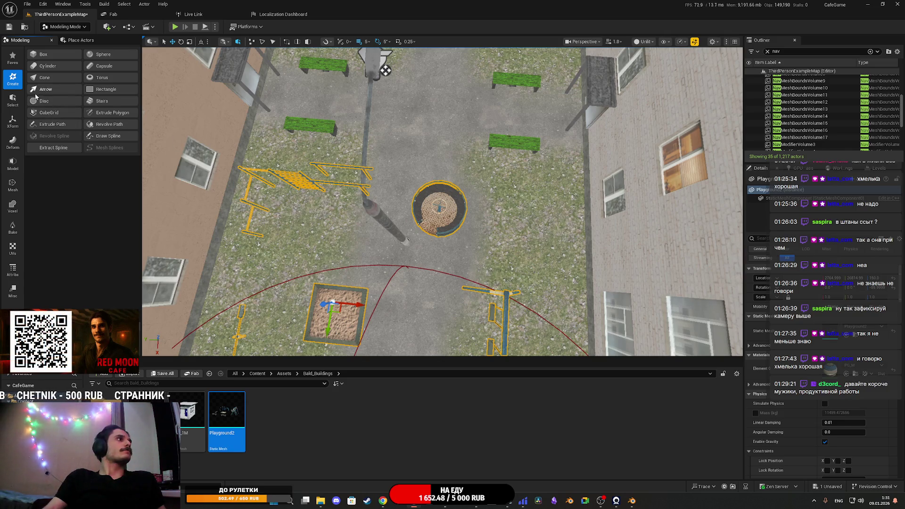
left_click(9, 147)
left_click(14, 101)
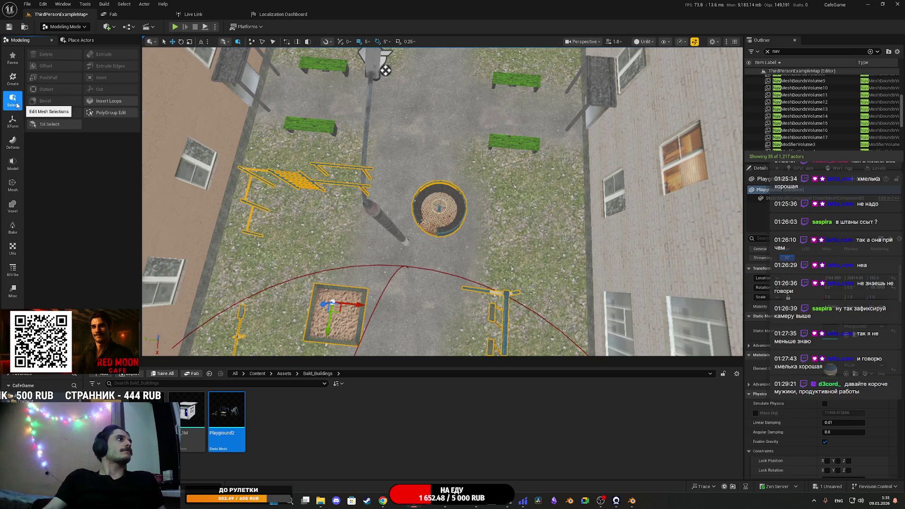
left_click(14, 142)
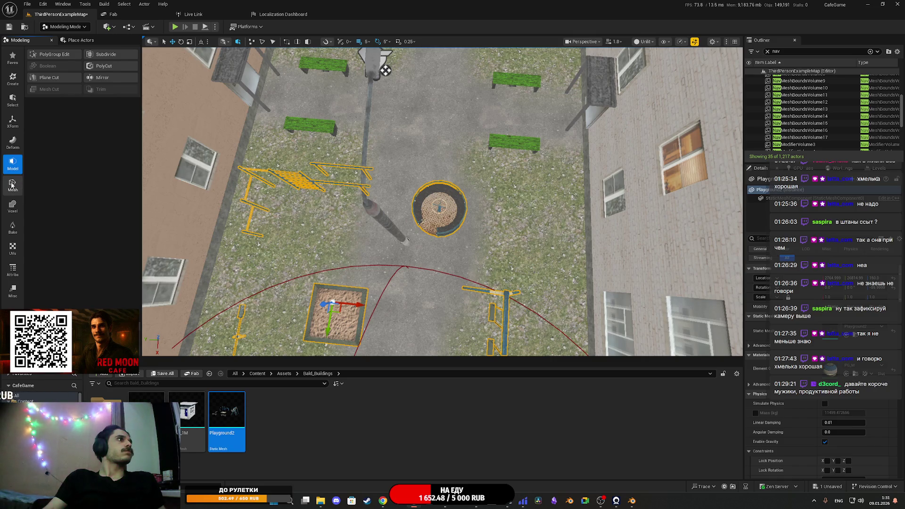
left_click(12, 185)
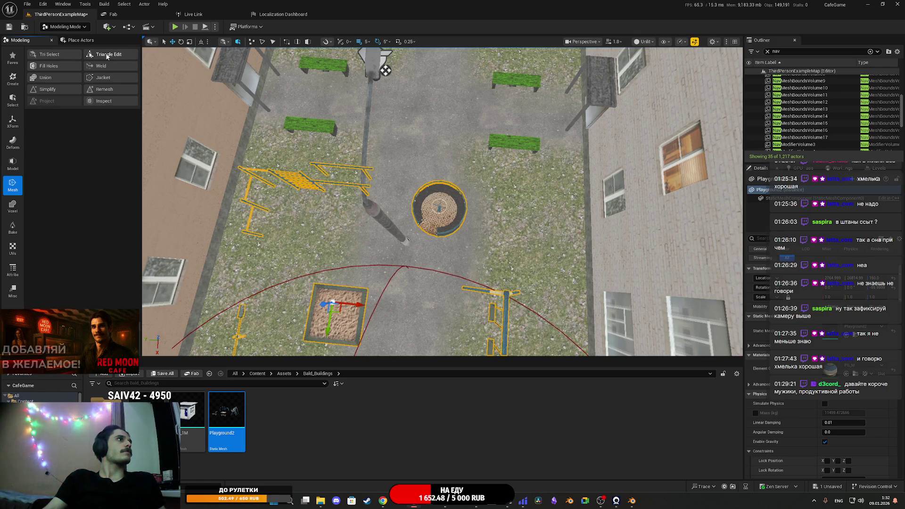
left_click(108, 55)
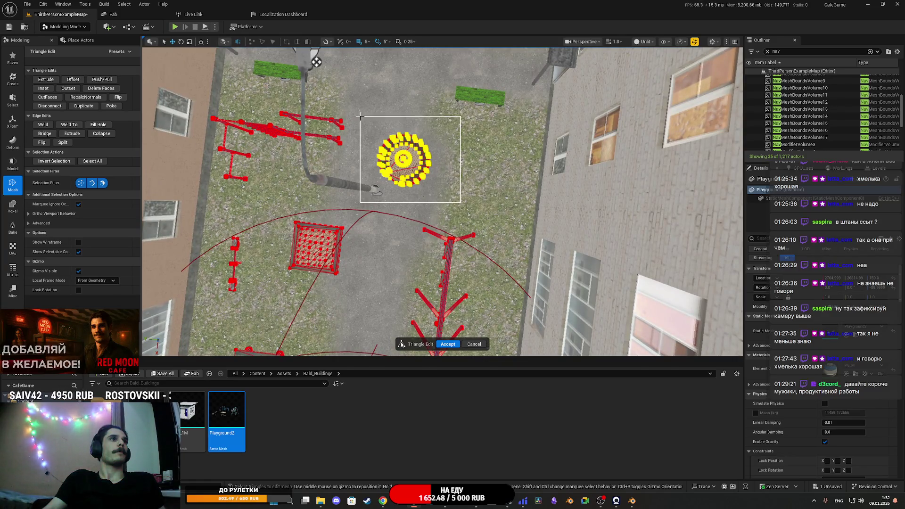
- Select one playground piece's triangles, move them to a new spot, and accept the edit
left_click_drag(360, 116, 360, 115)
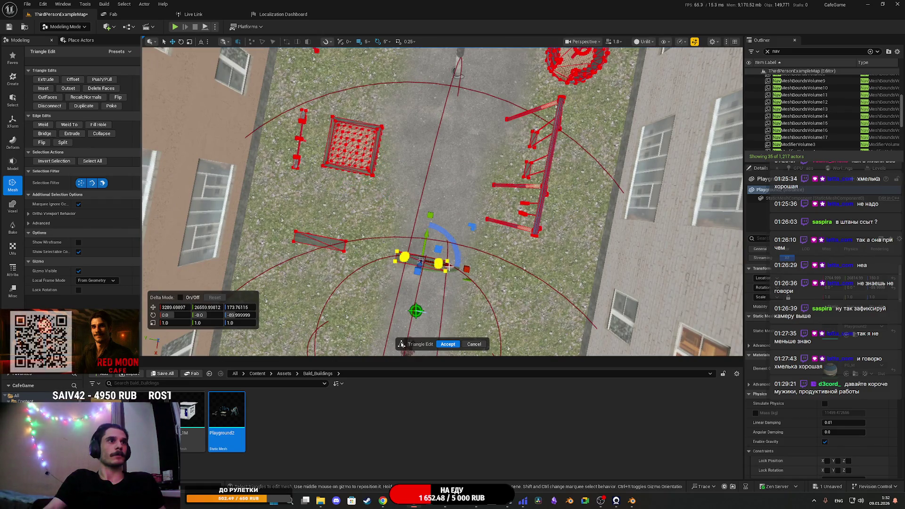
left_click_drag(449, 259, 527, 274)
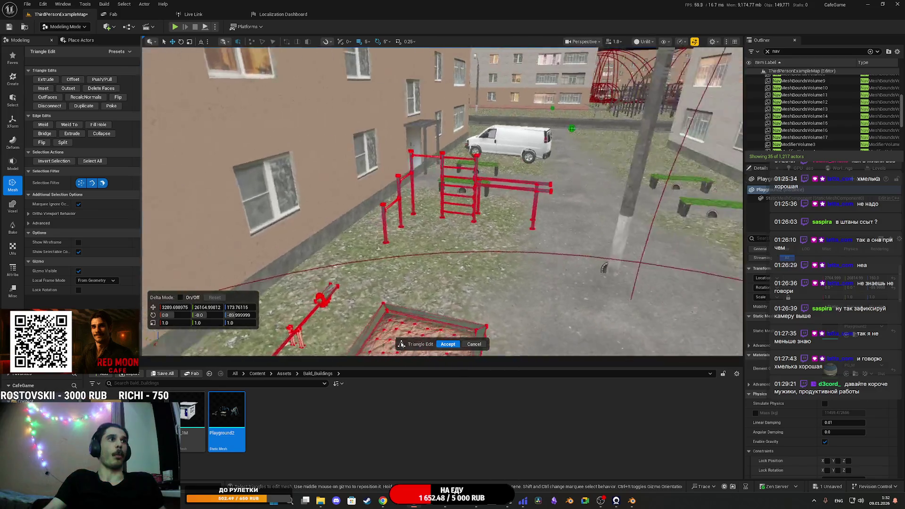
key("f")
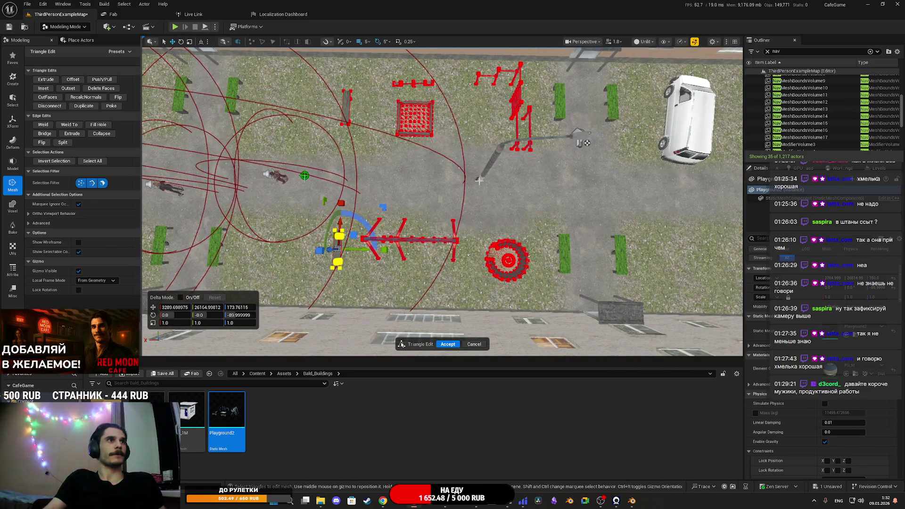
left_click(448, 344)
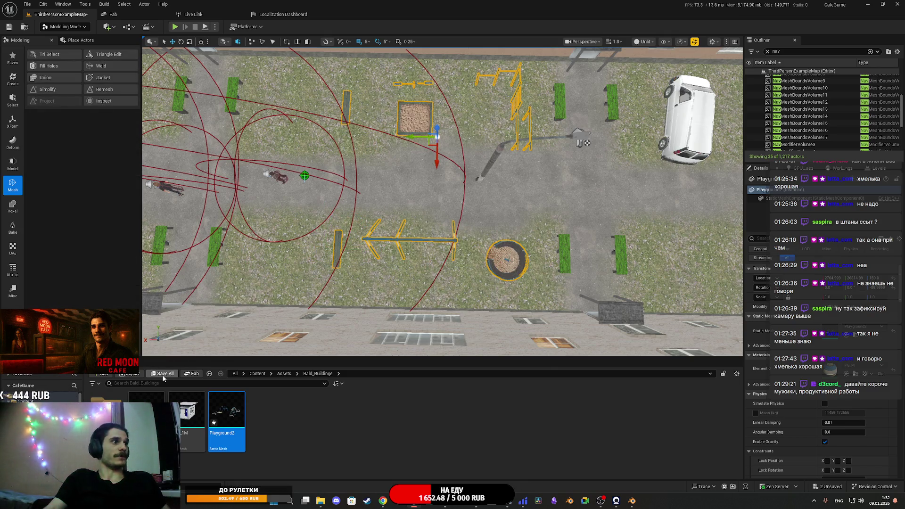
- Save all unsaved packages in the level
left_click(162, 373)
left_click(501, 330)
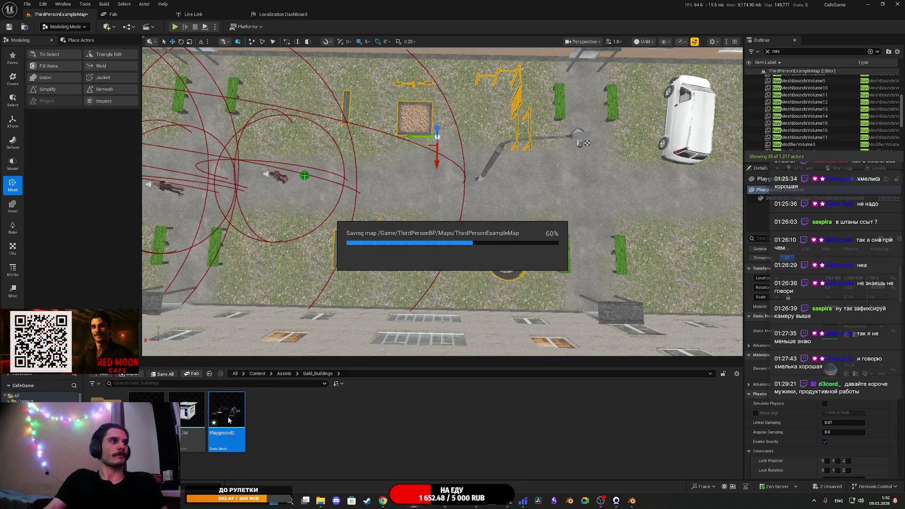
mouse_move(226, 405)
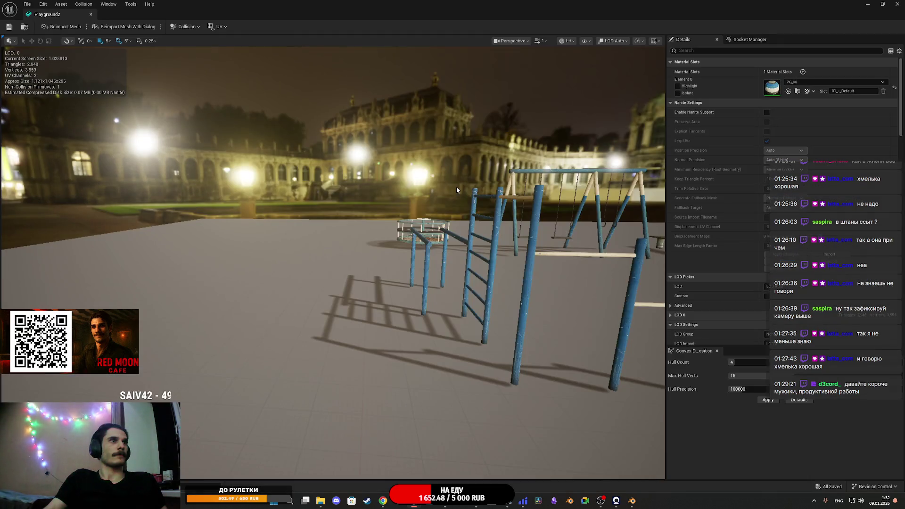
- Remove Playground2's existing collision, generate convex hulls, and delete one hull
mouse_move(456, 187)
left_mouse_down()
mouse_move(401, 198)
mouse_move(422, 194)
left_mouse_up()
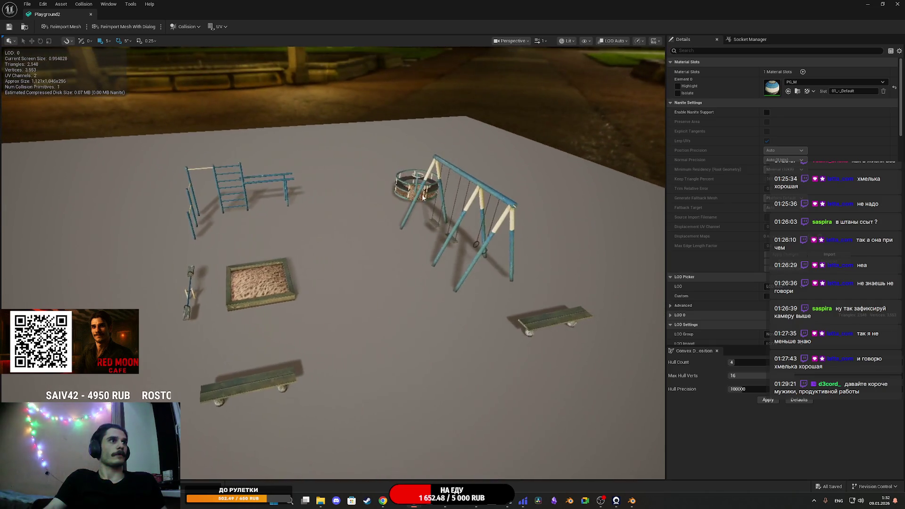
left_click(192, 29)
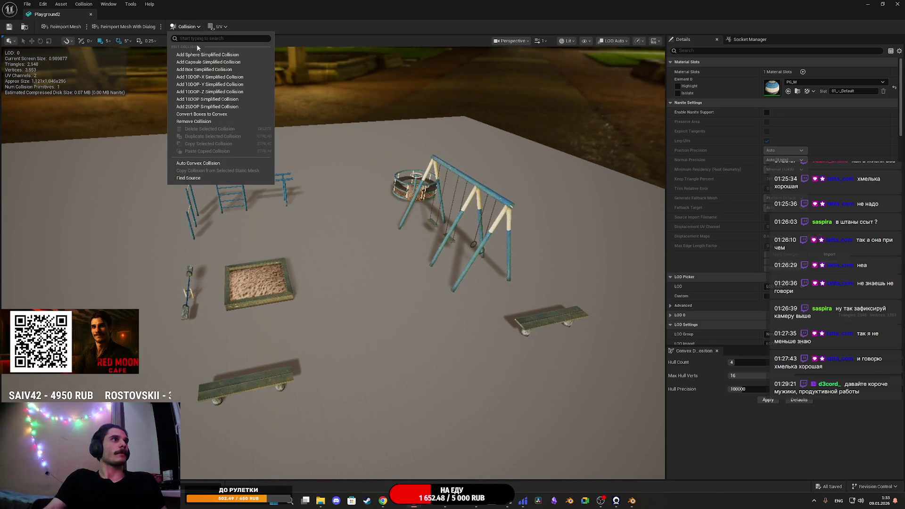
left_click(198, 122)
left_click(767, 399)
mouse_move(429, 230)
left_mouse_down()
mouse_move(427, 216)
mouse_move(429, 231)
left_mouse_up()
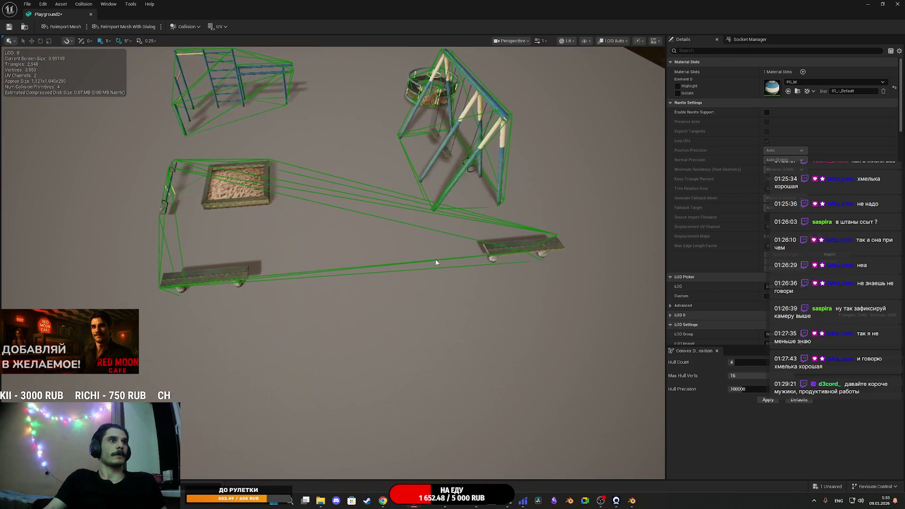
left_click(428, 231)
key("Delete")
- Regenerate the convex collision with hull counts 6, then 9, then a lower count
mouse_move(427, 228)
left_mouse_down()
mouse_move(426, 219)
mouse_move(428, 236)
left_mouse_up()
scroll(409, 211, "down", 5)
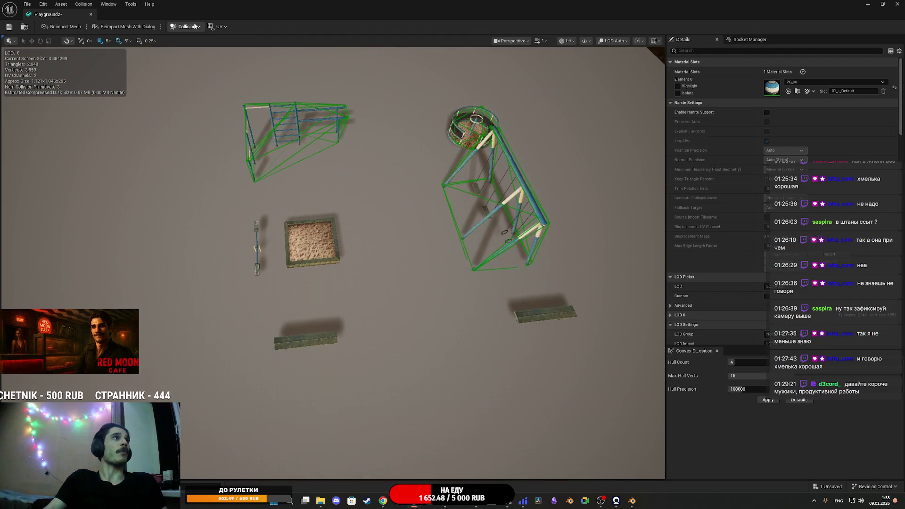
left_click_drag(732, 362, 742, 362)
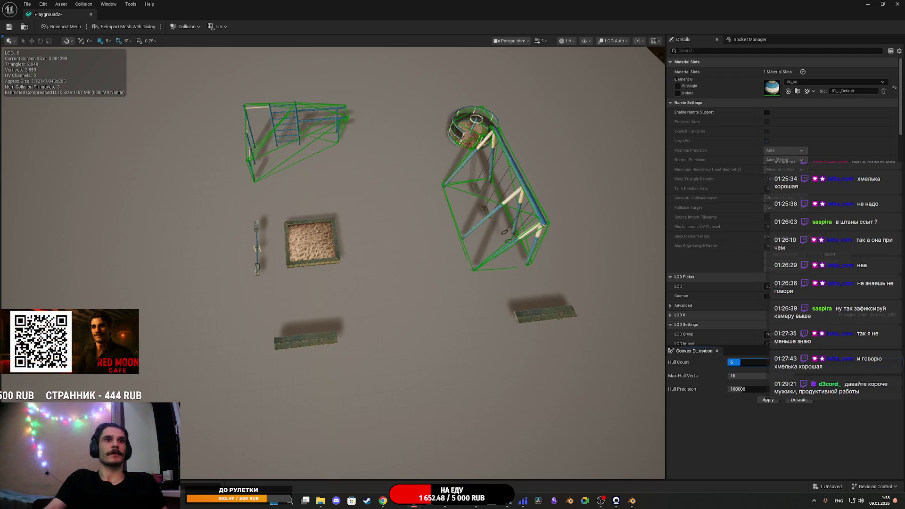
left_click(768, 400)
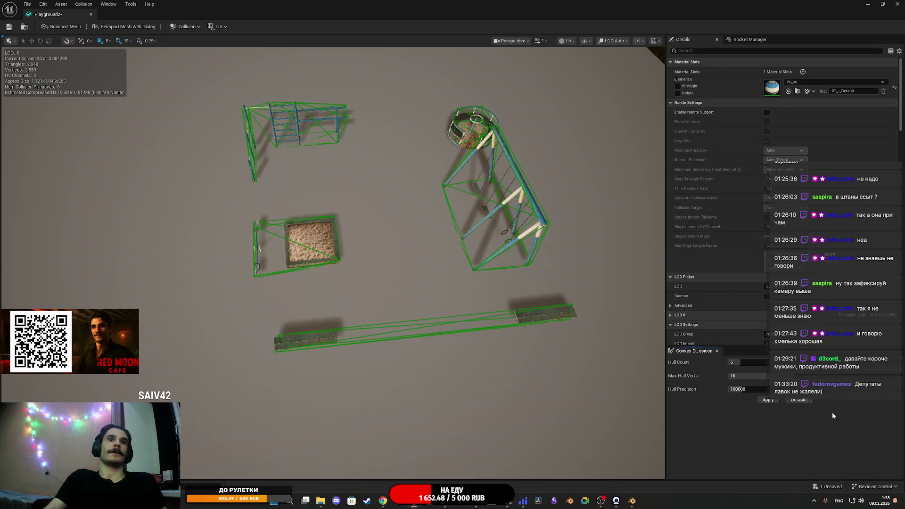
left_click_drag(738, 363, 744, 363)
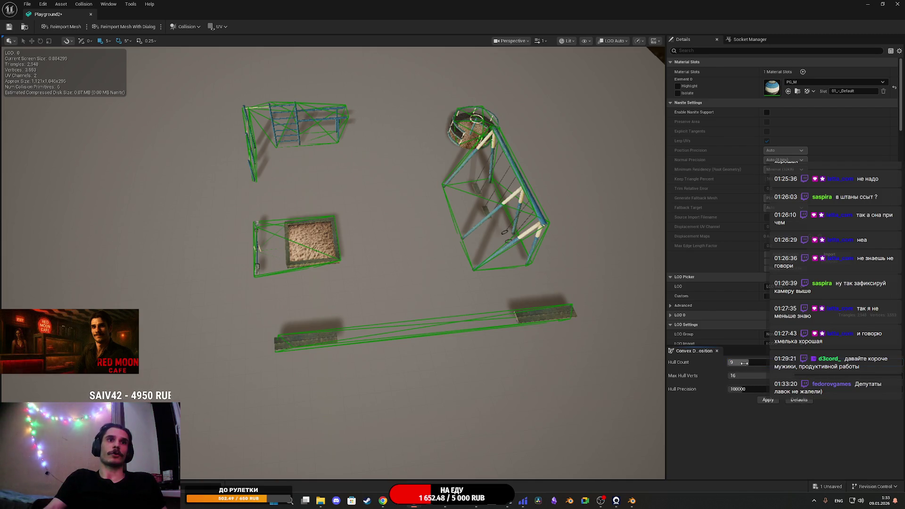
left_click(767, 401)
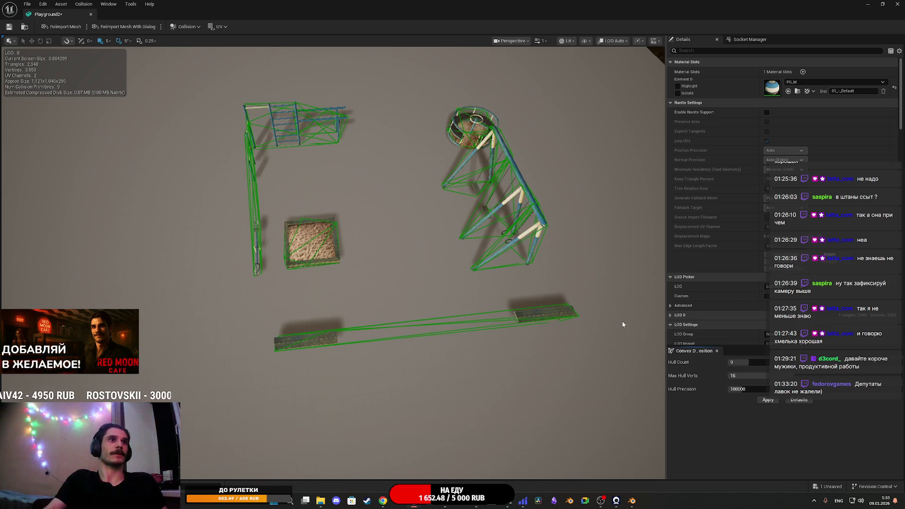
left_click_drag(750, 362, 748, 363)
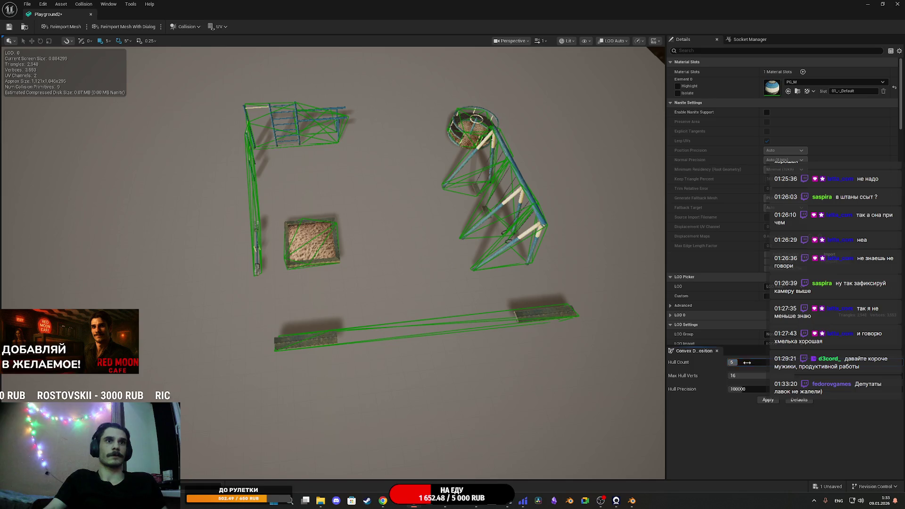
left_click(768, 403)
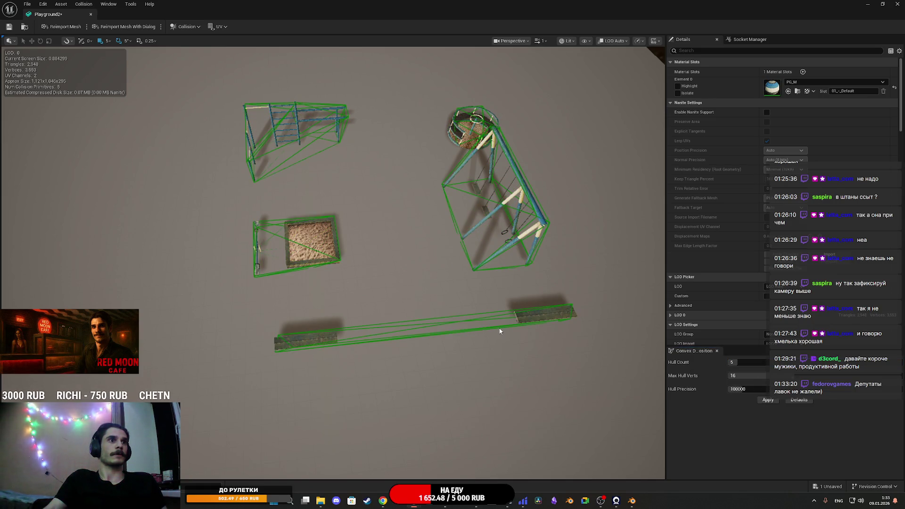
- Scale the long bench's collision hull down to fit it and close the mesh editor
left_click(421, 325)
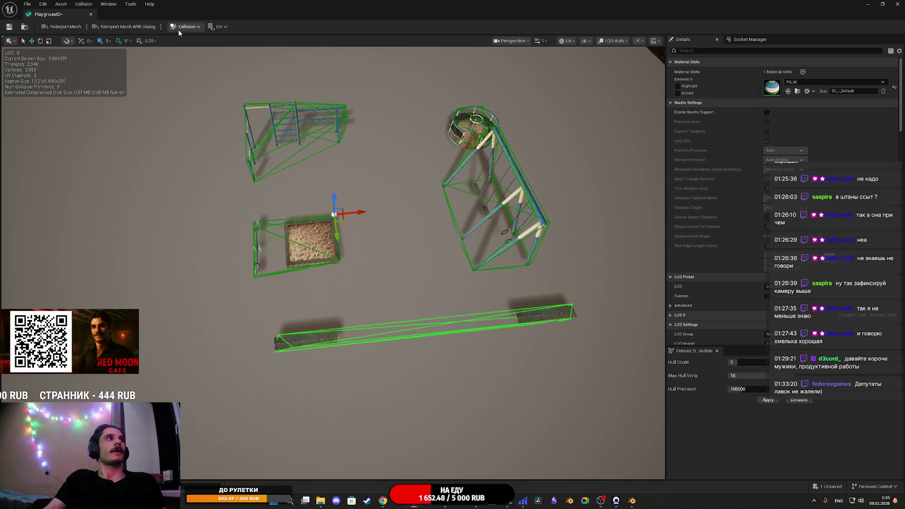
left_click(48, 41)
mouse_move(333, 214)
left_mouse_down()
mouse_move(307, 232)
mouse_move(495, 207)
mouse_move(471, 184)
mouse_move(467, 163)
left_mouse_up()
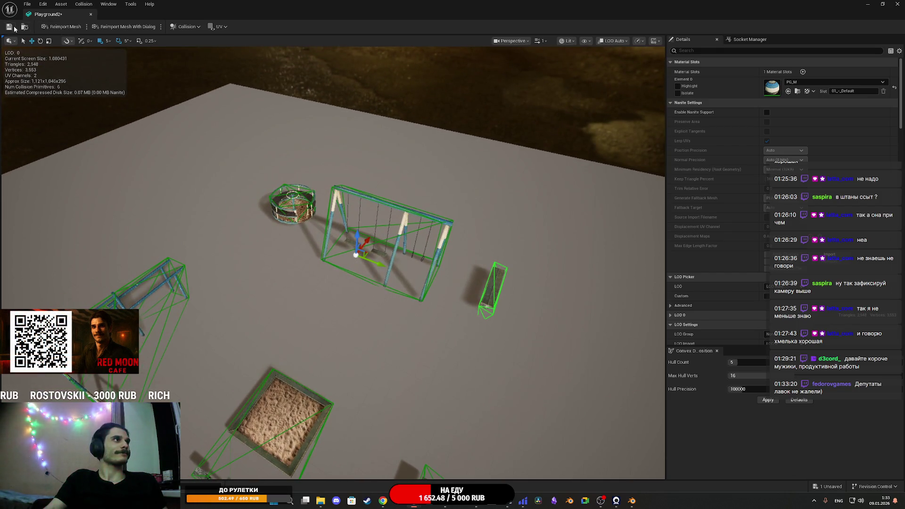
left_click(896, 5)
left_click_drag(443, 202, 450, 162)
scroll(531, 289, "up", 3)
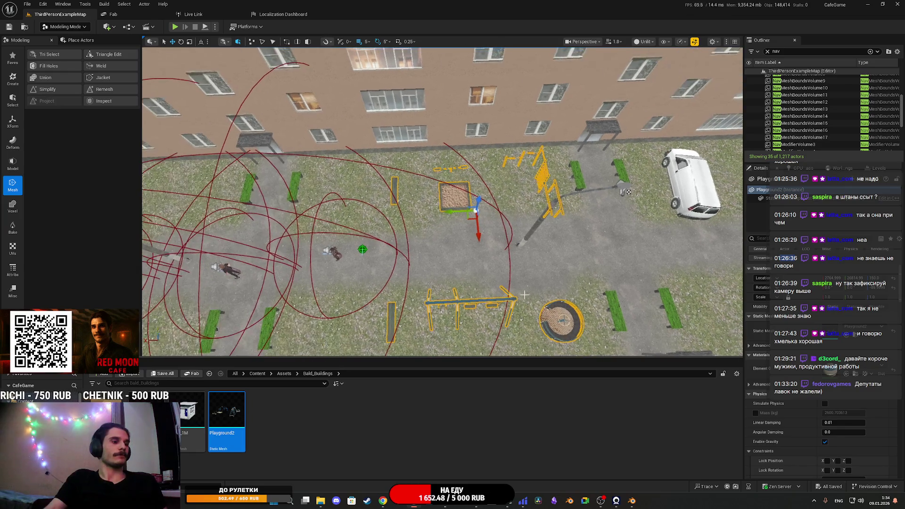
key("p")
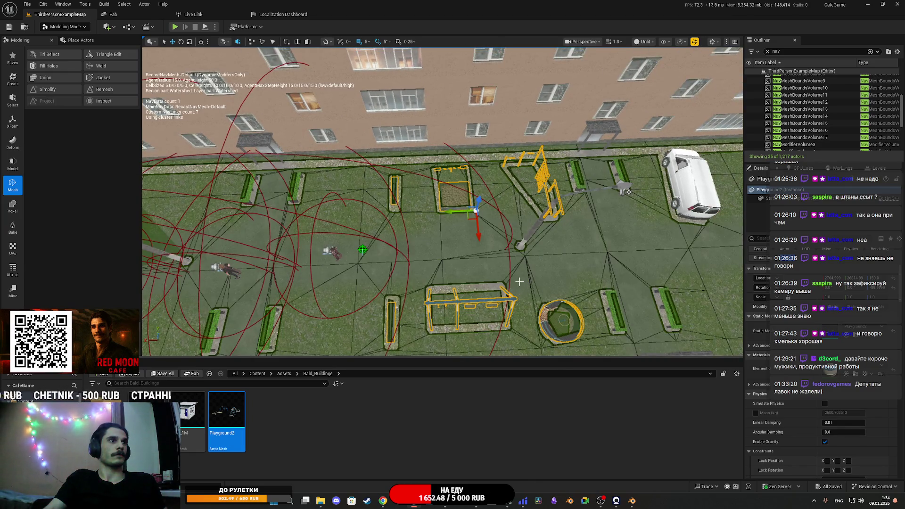
mouse_move(519, 281)
left_mouse_down()
mouse_move(494, 275)
mouse_move(513, 278)
left_mouse_up()
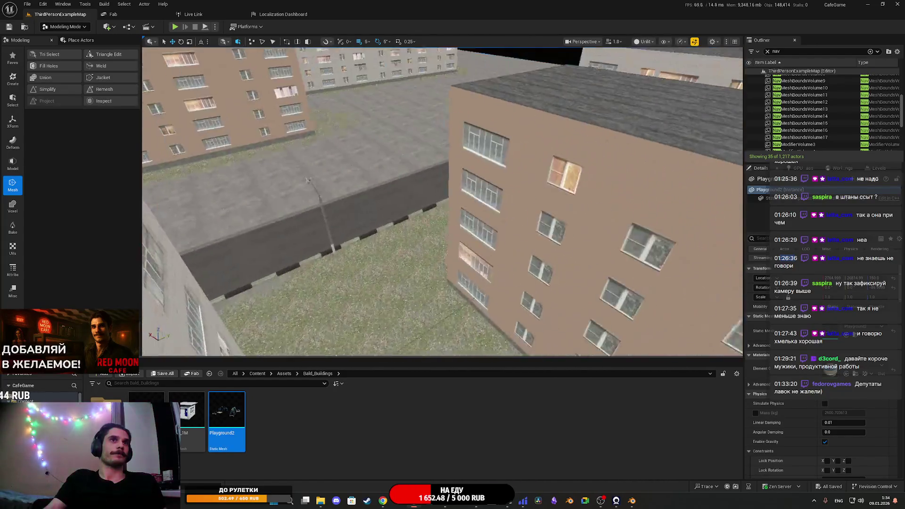
left_click_drag(513, 279, 504, 275)
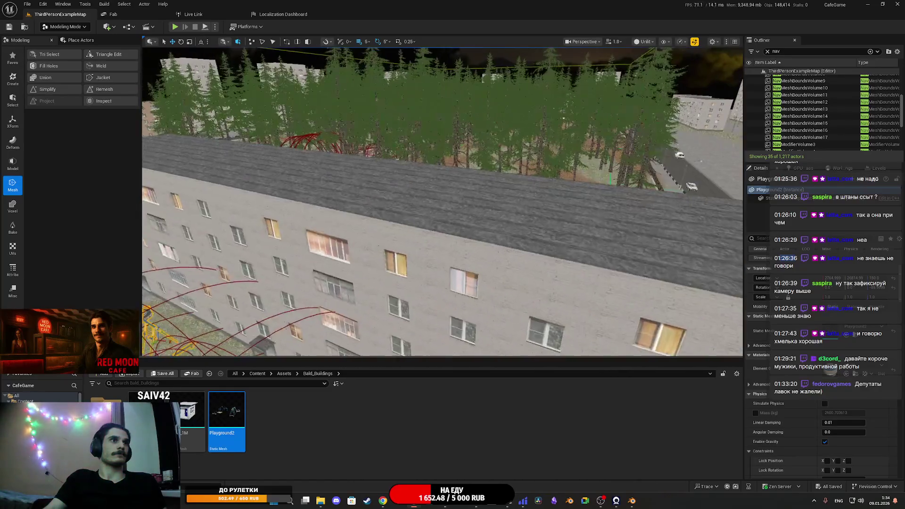
left_click_drag(504, 276, 481, 301)
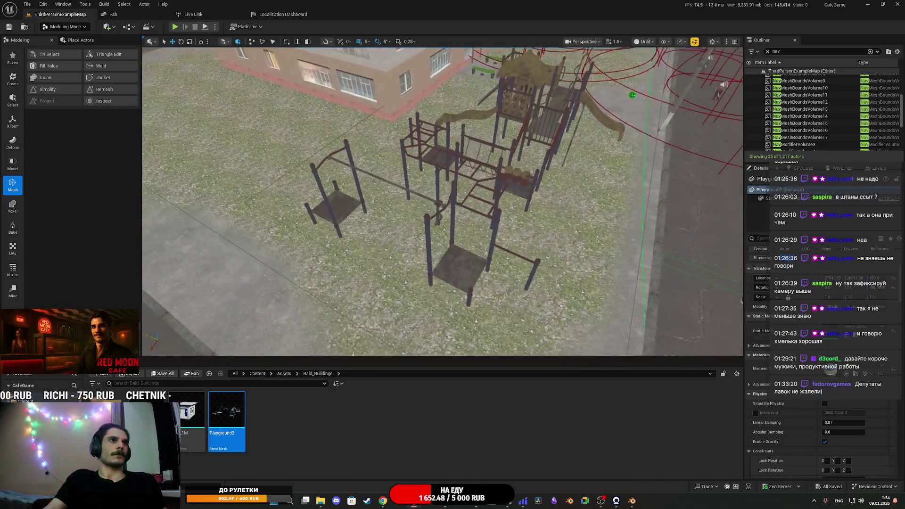
left_click(385, 236)
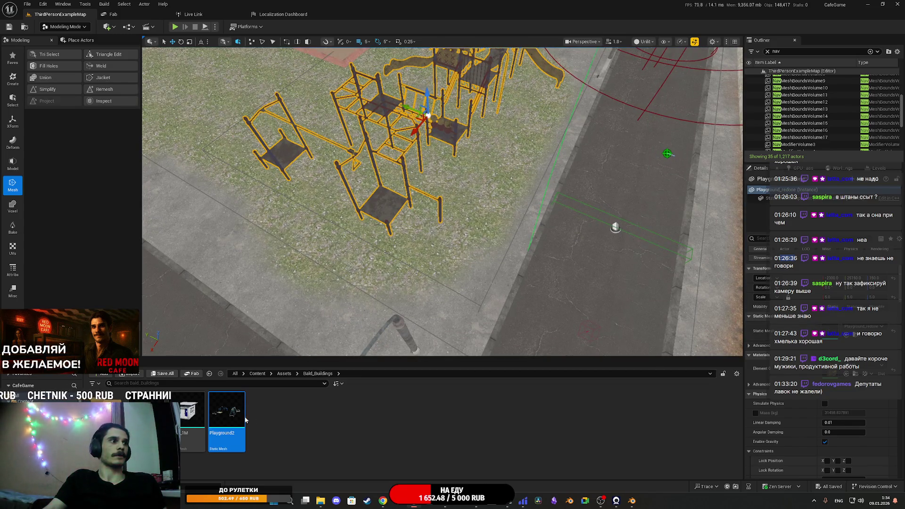
mouse_move(226, 414)
left_mouse_down()
mouse_move(360, 413)
mouse_move(848, 326)
mouse_move(834, 332)
left_mouse_up()
mouse_move(765, 358)
left_mouse_down()
mouse_move(358, 426)
mouse_move(298, 420)
left_mouse_up()
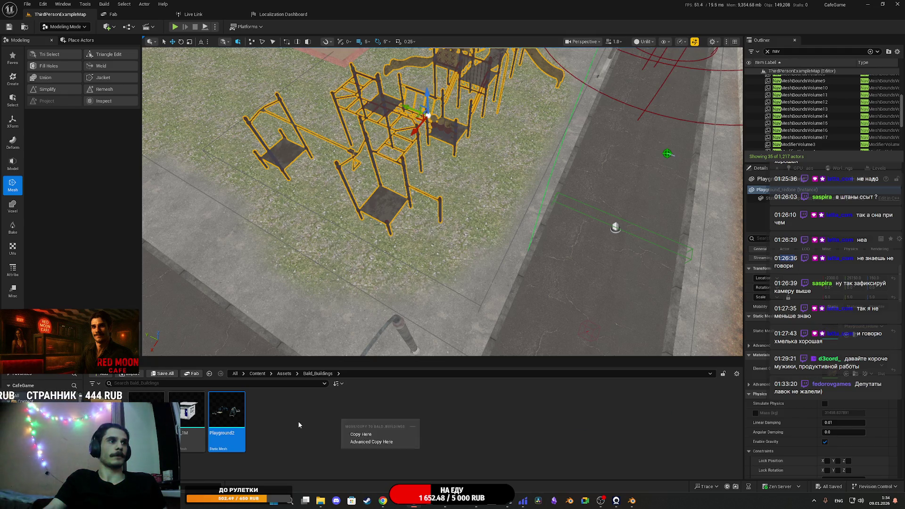
- Duplicate the playground onto the dirt across the road
scroll(443, 203, "down", 5)
scroll(342, 244, "down", 3)
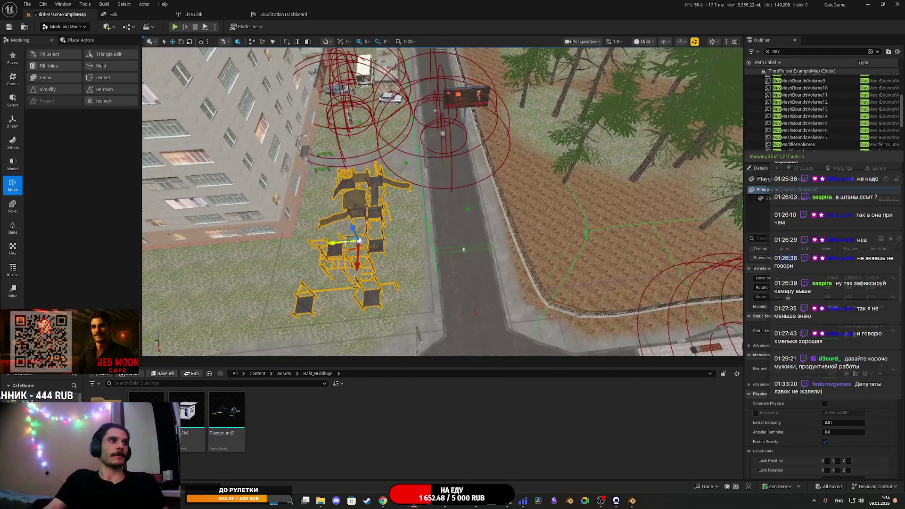
mouse_move(347, 249)
left_mouse_down()
mouse_move(636, 234)
mouse_move(588, 239)
left_mouse_up()
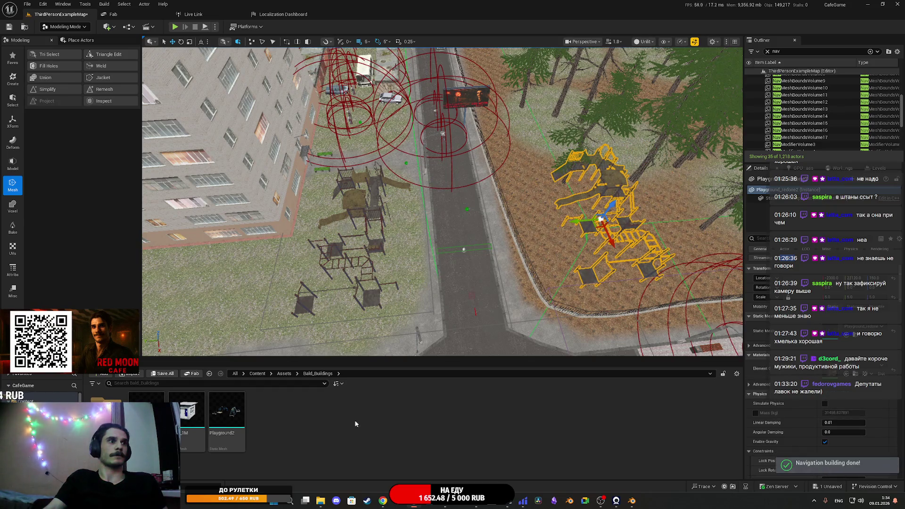
- Assign the Playground2 mesh to the left playground and reset its scale to 1
left_click(357, 202)
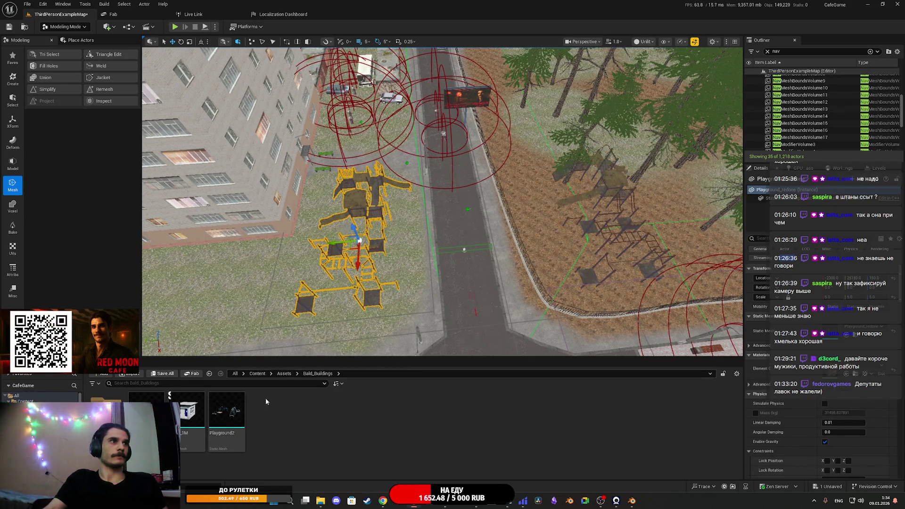
left_click(226, 420)
left_click(893, 330)
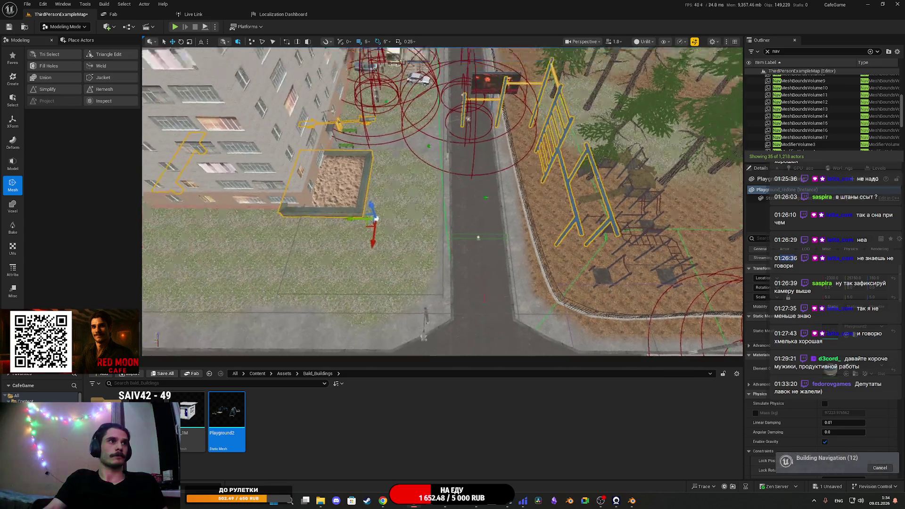
scroll(553, 262, "up", 3)
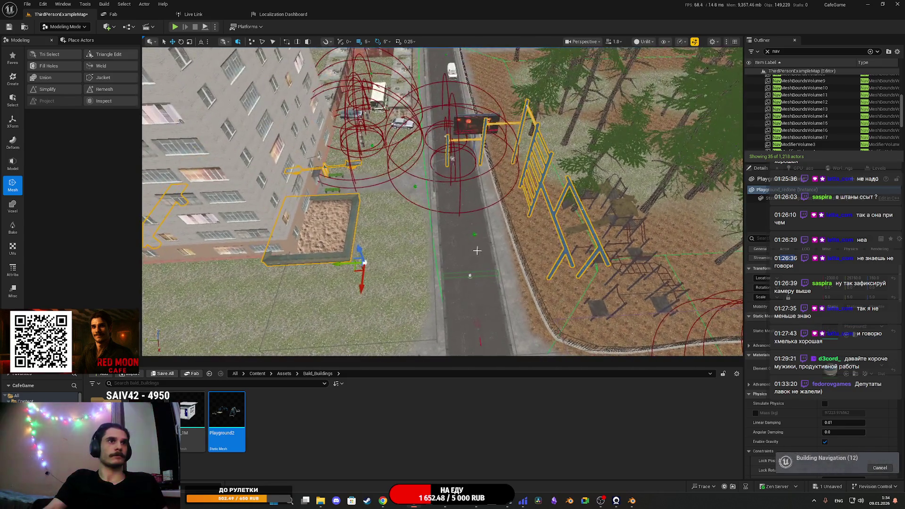
left_click(891, 298)
scroll(443, 201, "up", 2)
- Slide the Playground2 set along the X axis toward the garages
mouse_move(443, 202)
left_mouse_down()
mouse_move(326, 185)
mouse_move(362, 237)
mouse_move(356, 211)
mouse_move(367, 211)
mouse_move(354, 206)
left_mouse_up()
mouse_move(512, 217)
left_mouse_down()
mouse_move(542, 222)
mouse_move(477, 242)
mouse_move(503, 218)
mouse_move(520, 214)
mouse_move(485, 235)
mouse_move(475, 258)
left_mouse_up()
key("e")
key("e")
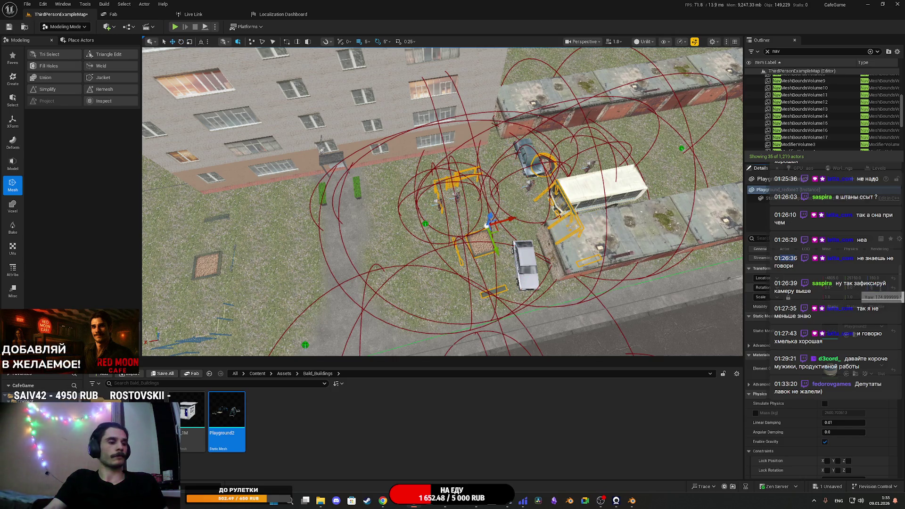
- Rotate the Playground2 set a few degrees and nudge it along the Y axis
mouse_move(879, 289)
left_mouse_down()
mouse_move(545, 206)
mouse_move(470, 231)
left_mouse_up()
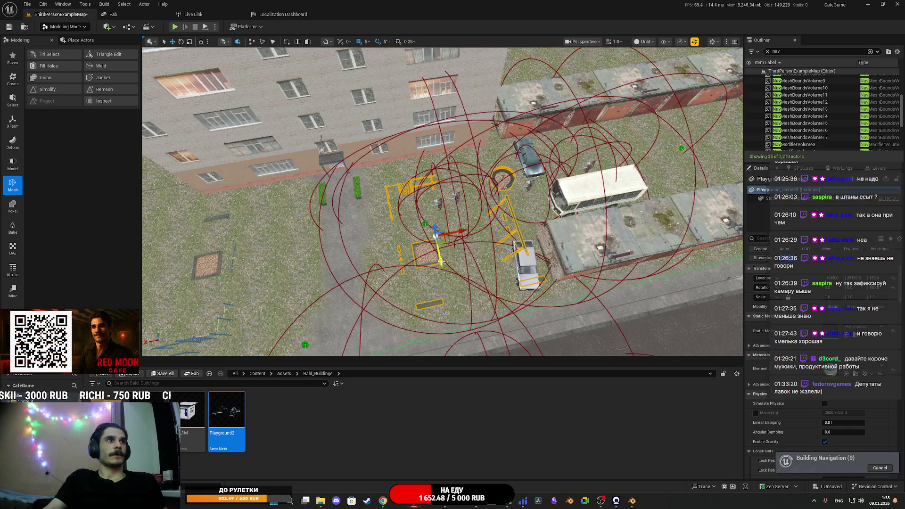
left_click_drag(445, 261, 442, 247)
scroll(442, 243, "up", 5)
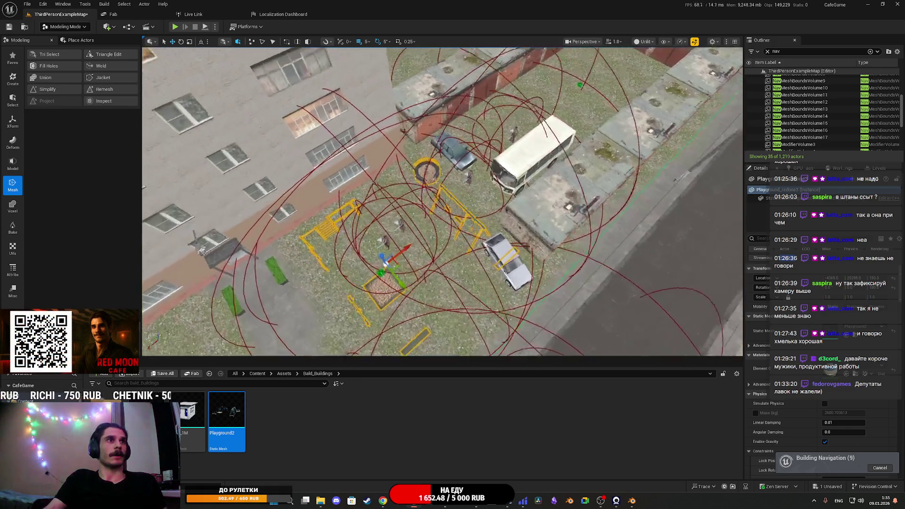
scroll(441, 202, "down", 5)
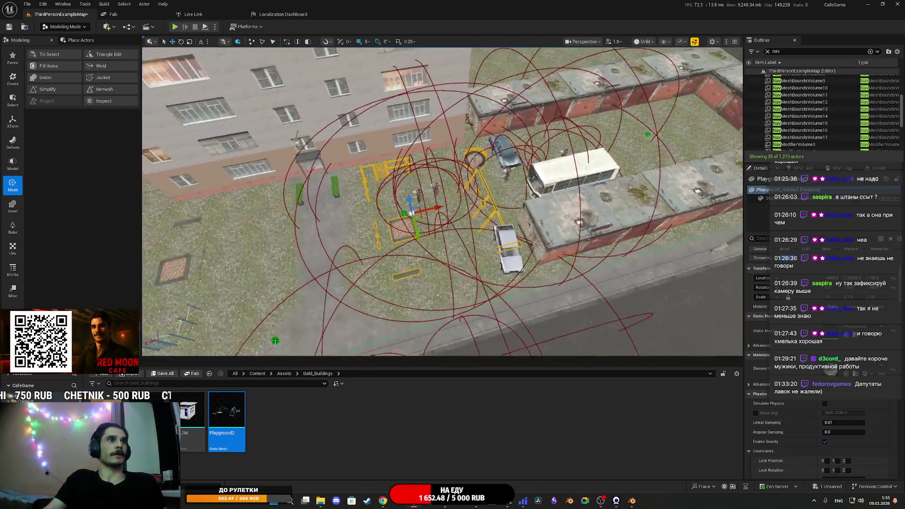
- Delete the swings-and-sandbox playground from the courtyard
key("d")
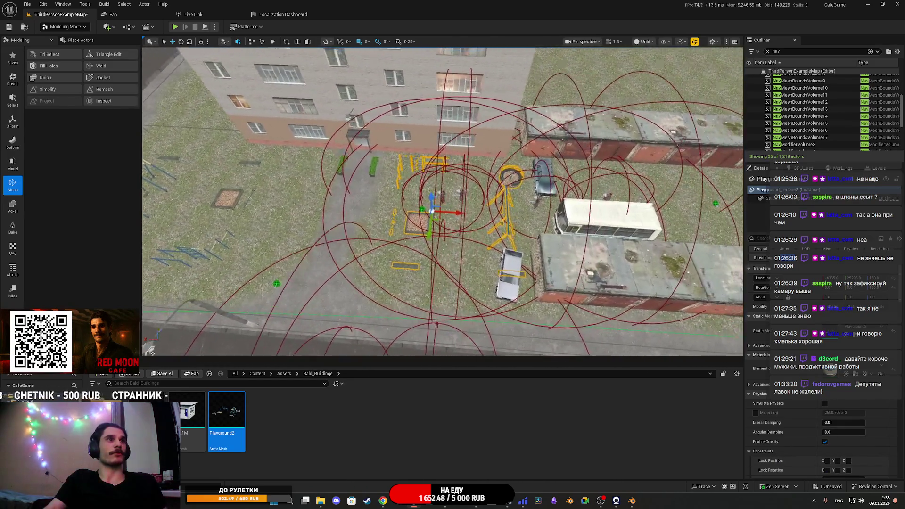
key("w")
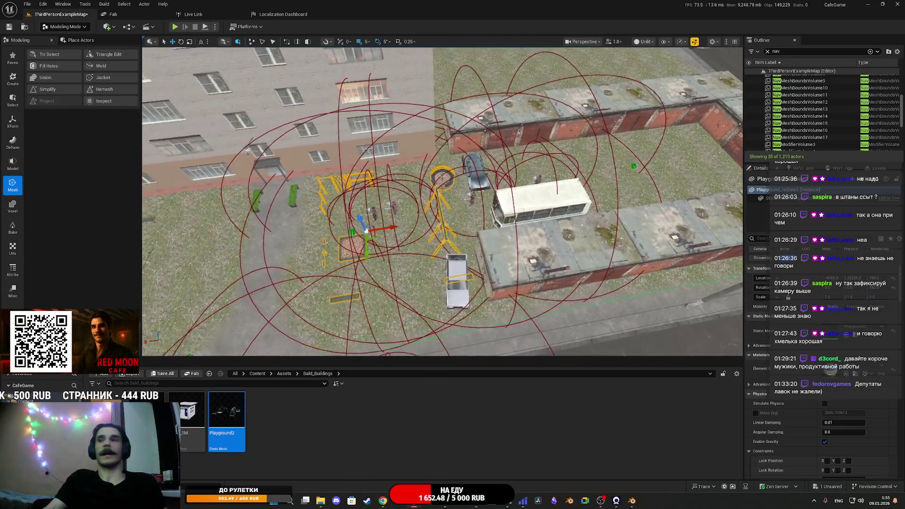
key("e")
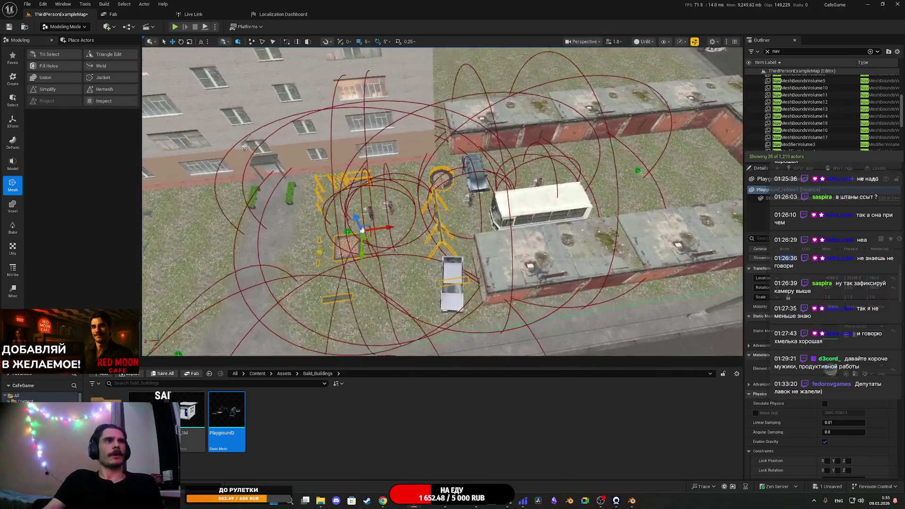
left_click_drag(443, 202, 537, 203)
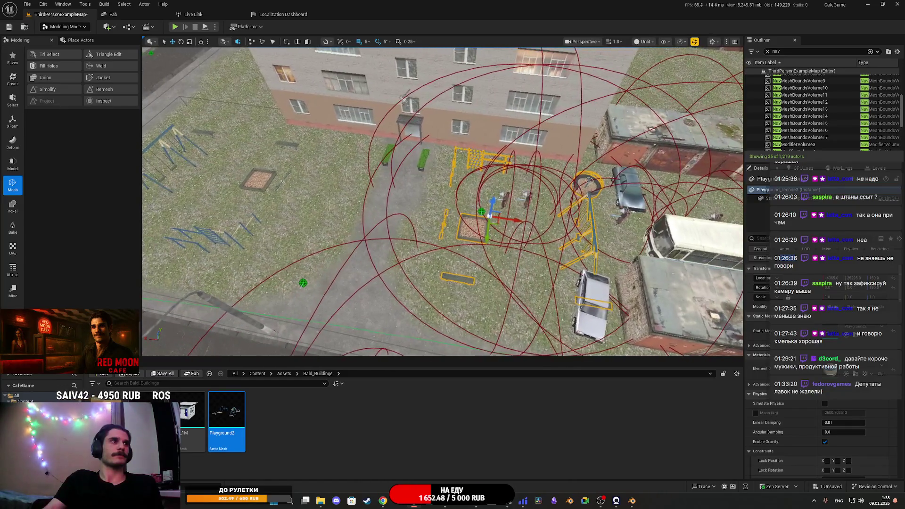
left_click_drag(490, 212, 522, 226)
key("Delete")
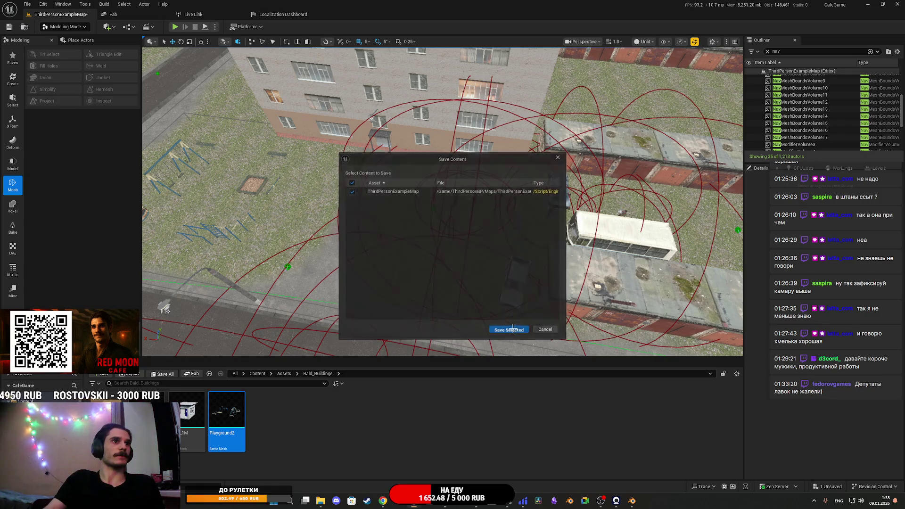
- Rotate the playground among the trees to -65 degrees
mouse_move(442, 202)
left_mouse_down()
mouse_move(471, 179)
mouse_move(481, 142)
left_mouse_up()
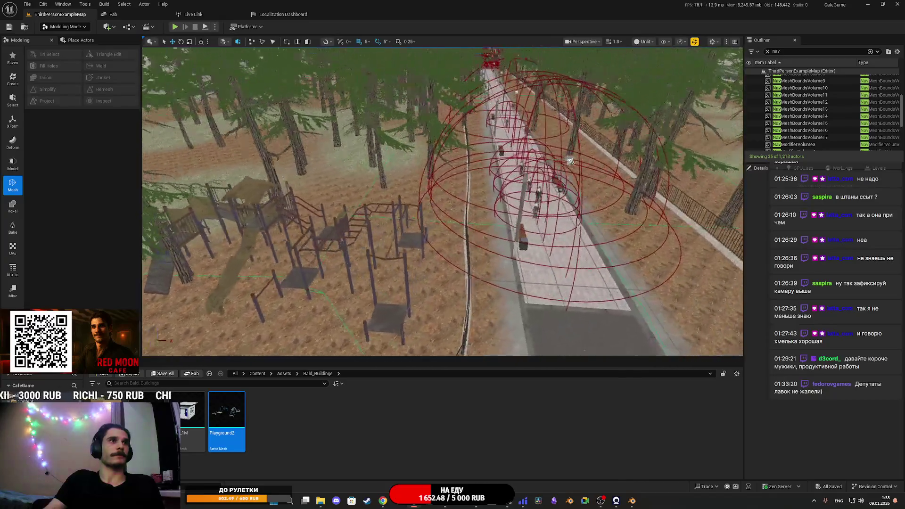
left_click(503, 253)
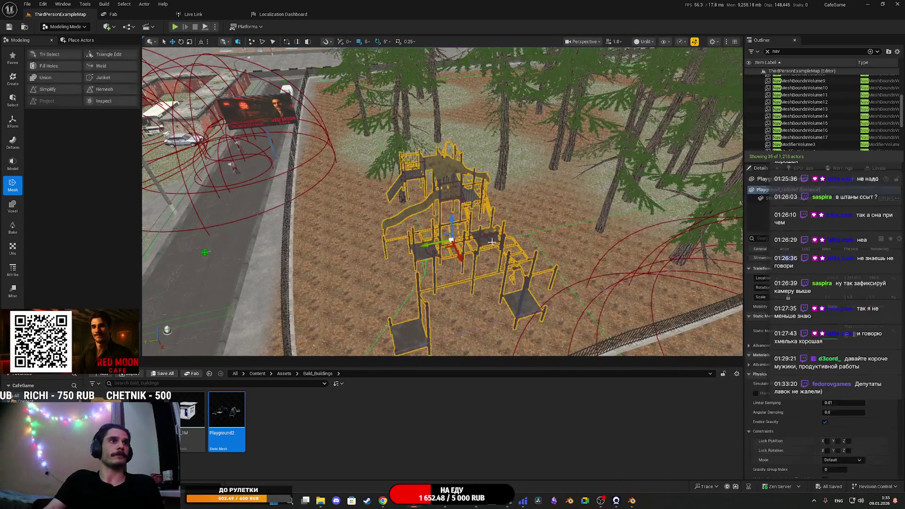
key("f")
mouse_move(477, 186)
left_mouse_down()
mouse_move(486, 188)
mouse_move(480, 173)
left_mouse_up()
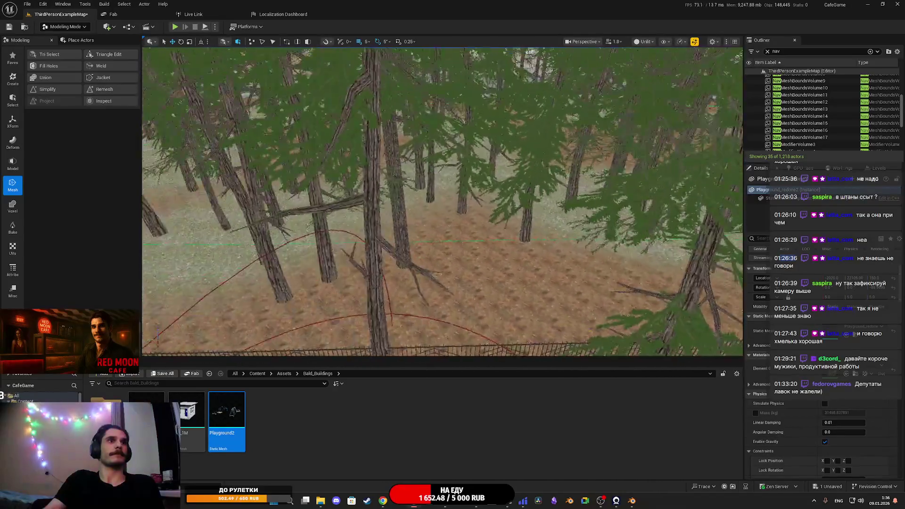
scroll(306, 243, "down", 10)
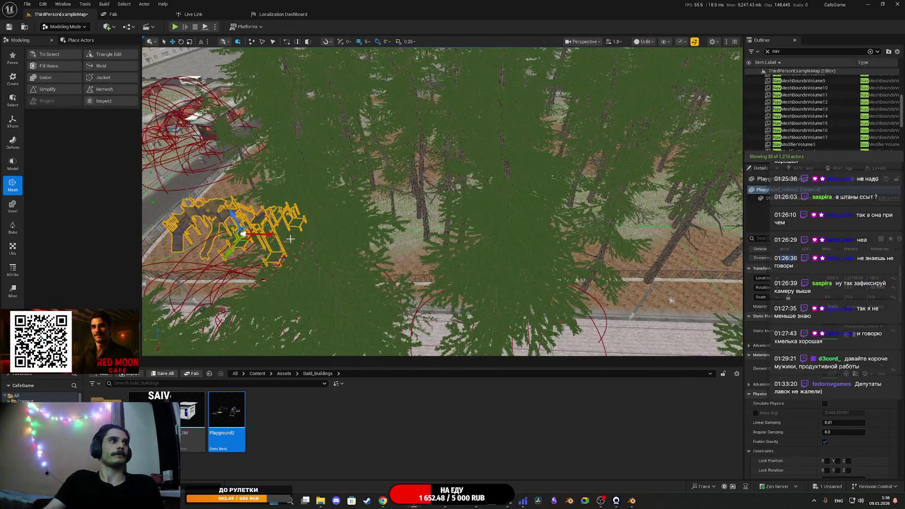
scroll(290, 239, "up", 10)
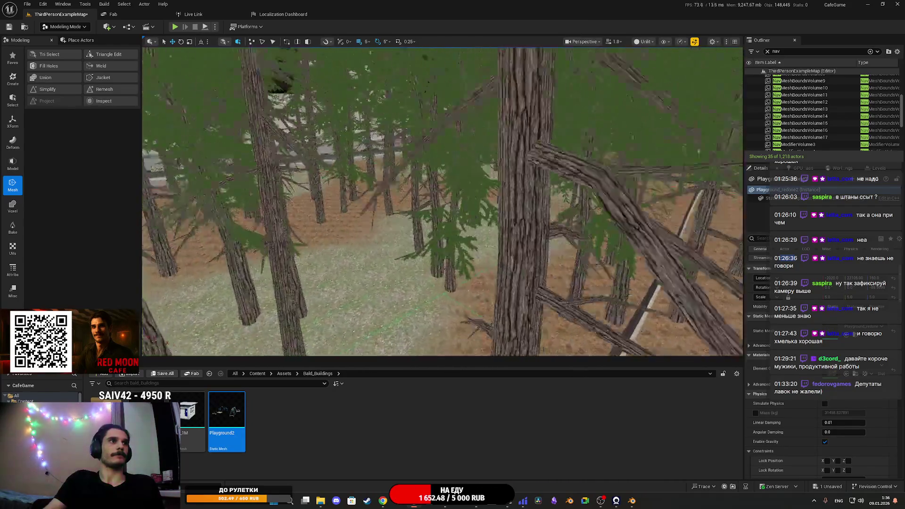
scroll(443, 202, "down", 5)
- Save all changes to ThirdPersonExampleMap and launch a playtest
mouse_move(224, 182)
left_mouse_down()
mouse_move(194, 182)
mouse_move(226, 183)
mouse_move(198, 184)
mouse_move(274, 244)
left_mouse_up()
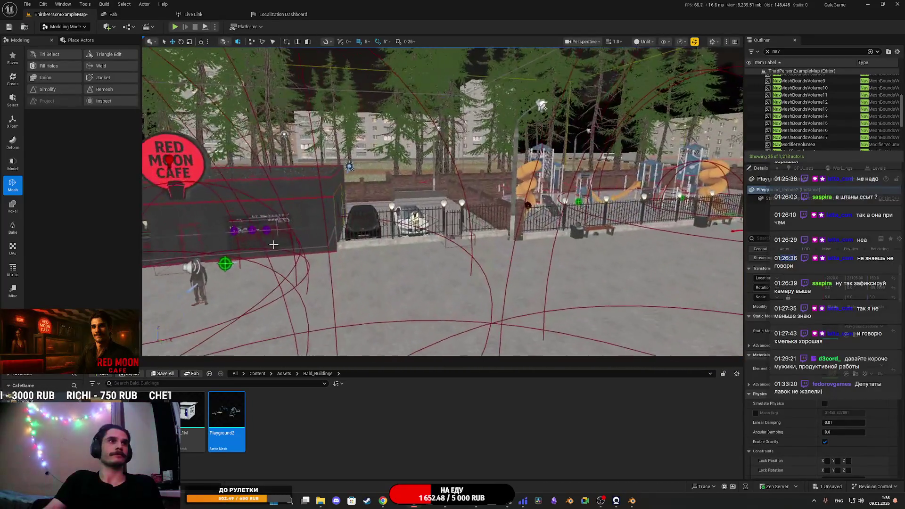
left_click(164, 377)
key("Return")
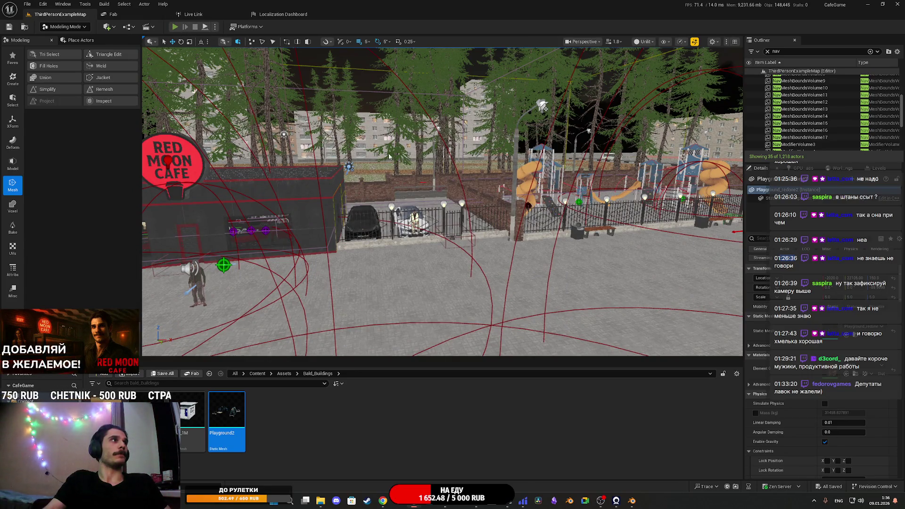
key("alt+p")
- Walk through the apartment door and down the green corridor to the elevator
key("F11")
key("w")
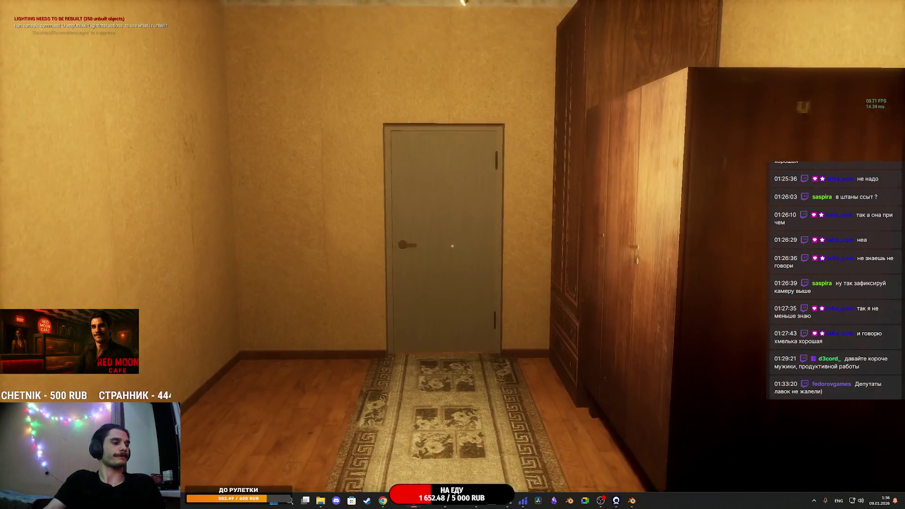
key("e")
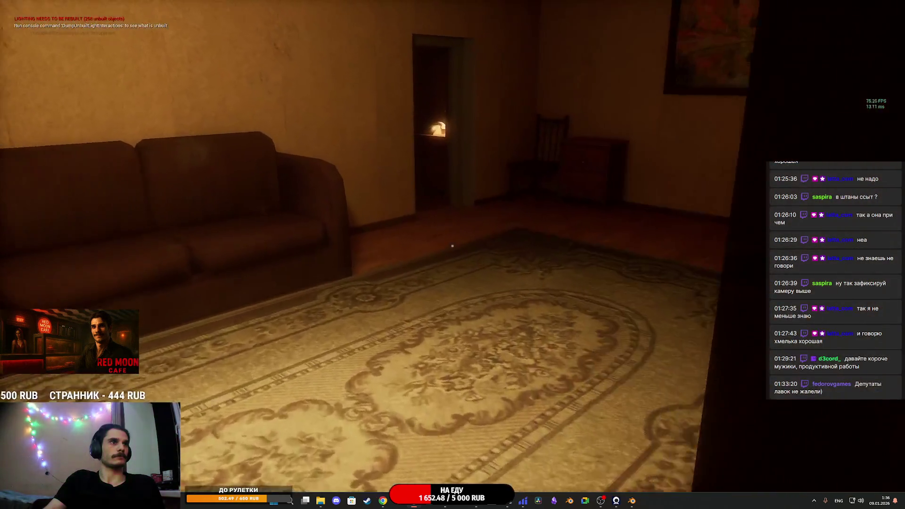
key("w")
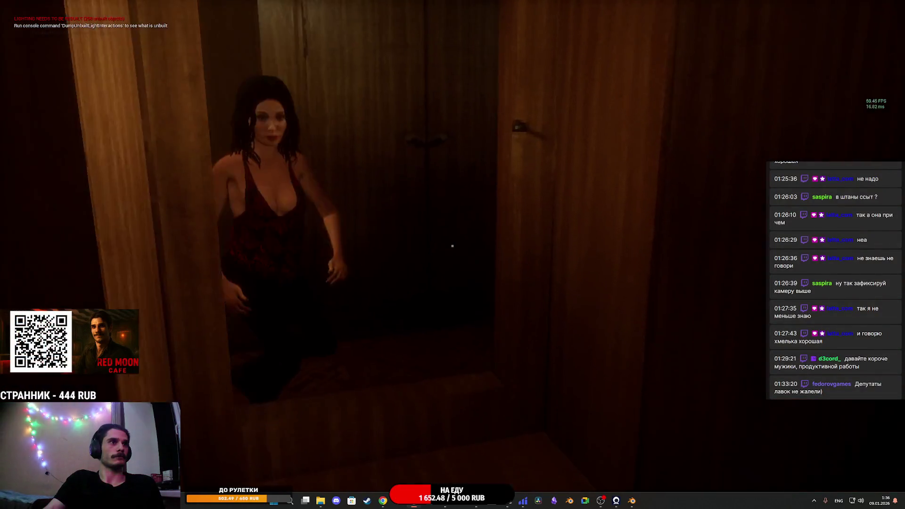
key("w")
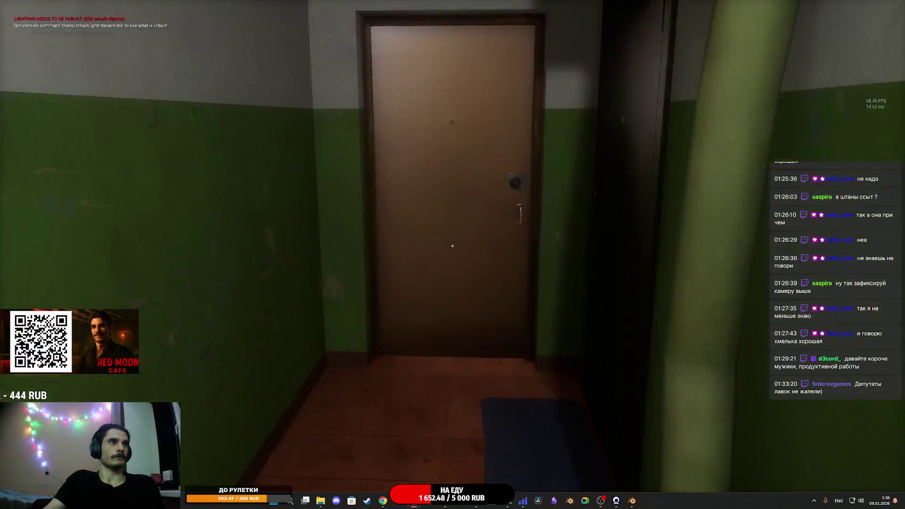
key("w")
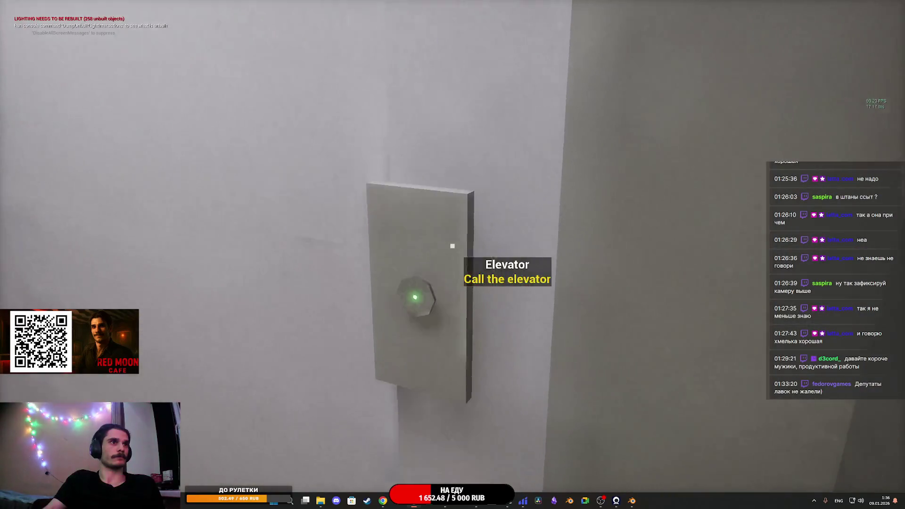
key("s")
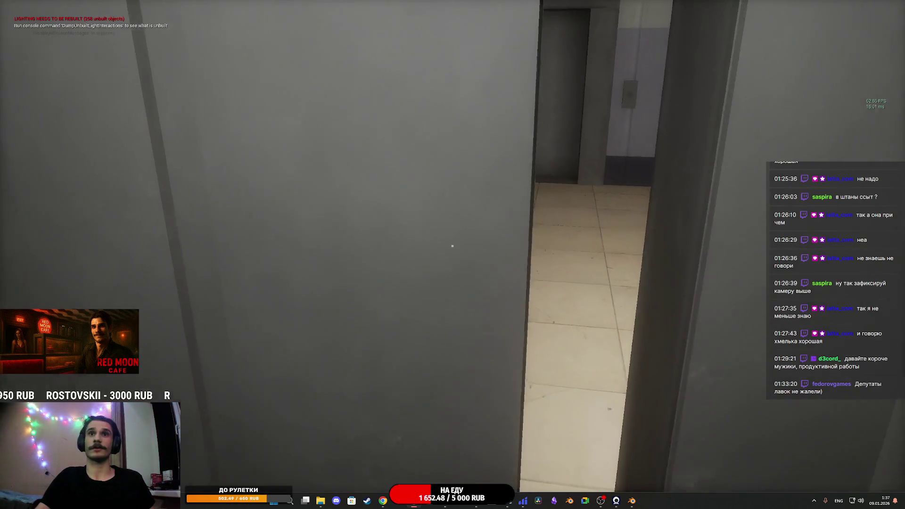
- Walk from the elevator through the lobby and corridor, out the door onto the street
key("w")
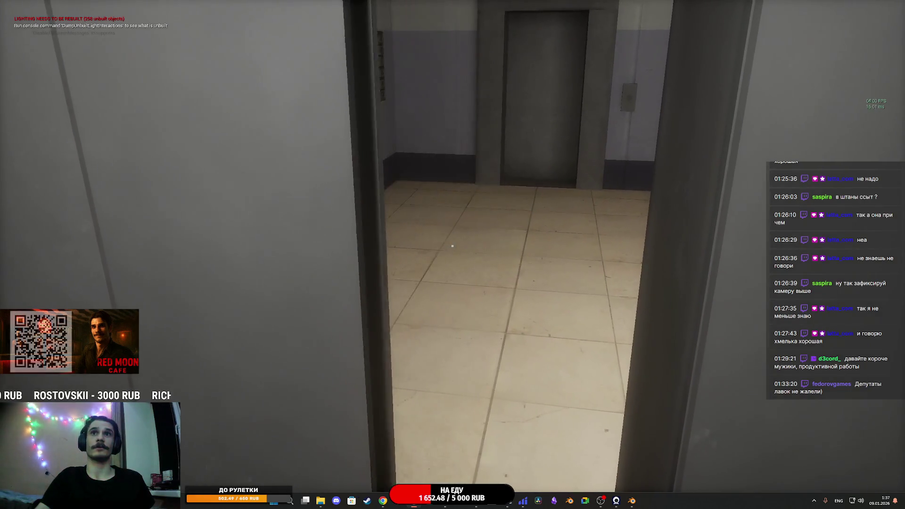
key("w")
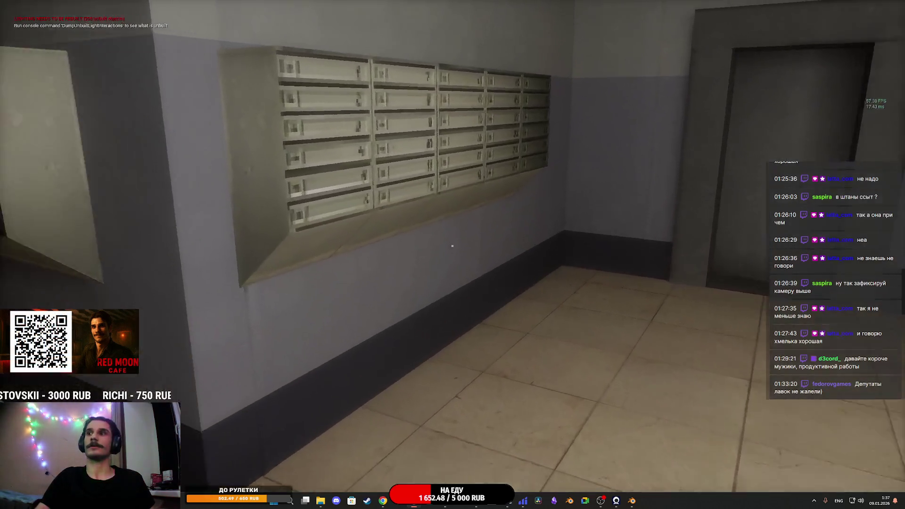
key("w")
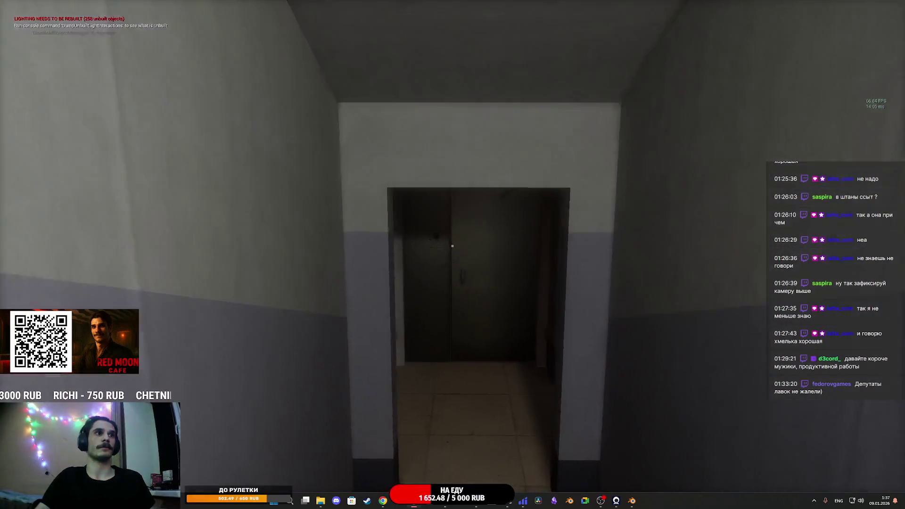
key("e")
key("w")
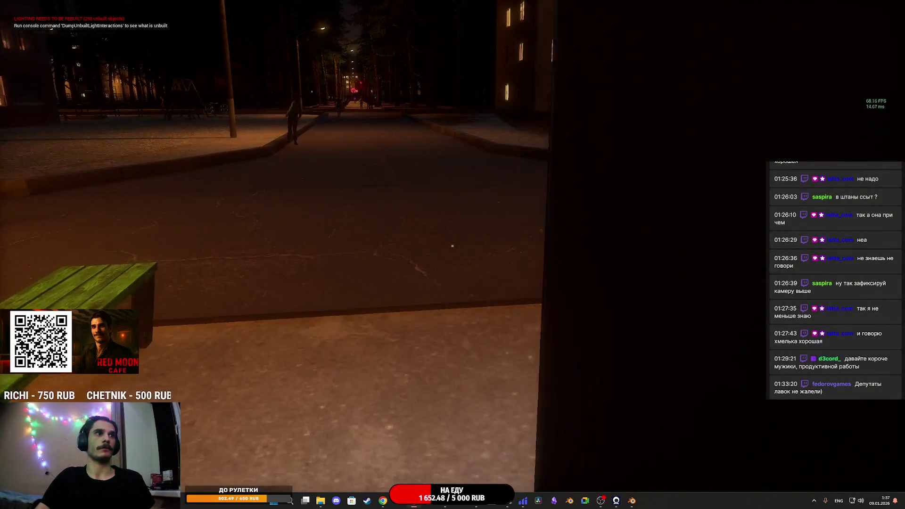
- Switch to a third-person camera, walk toward the parked van, and stop playing
key("v")
key("w")
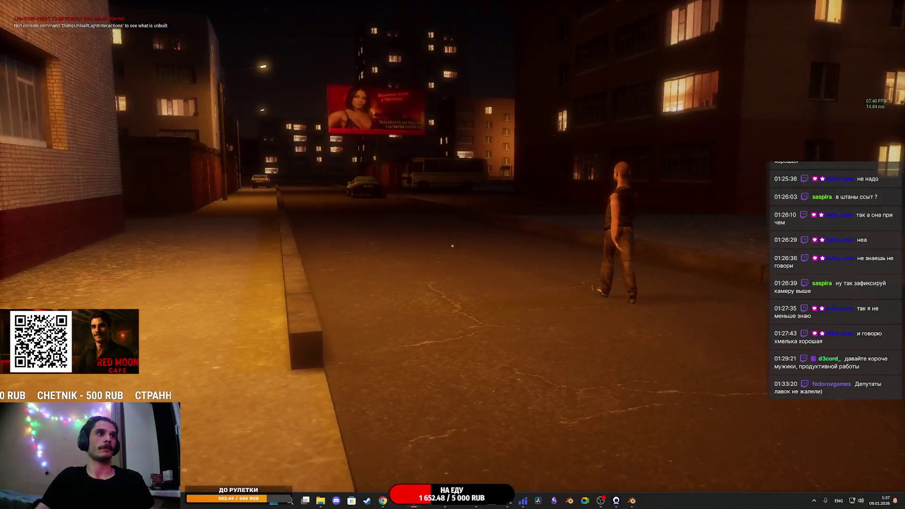
key("w")
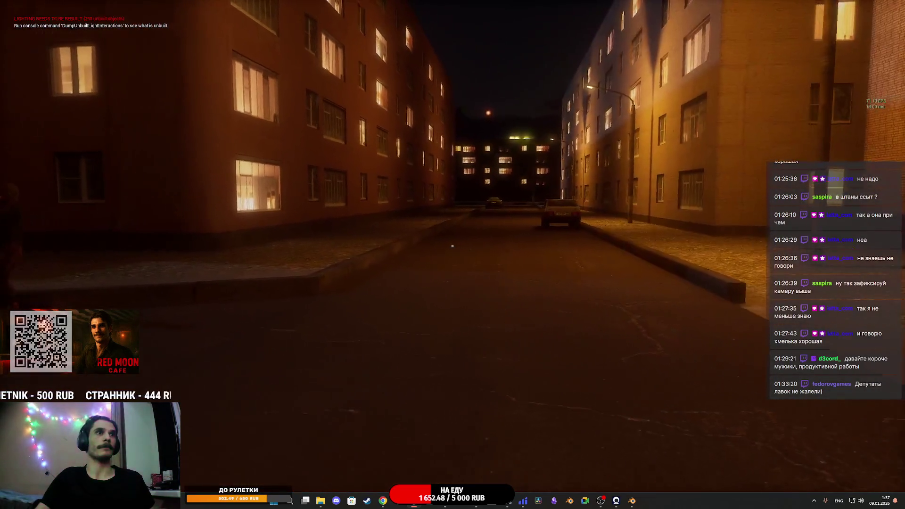
key("w")
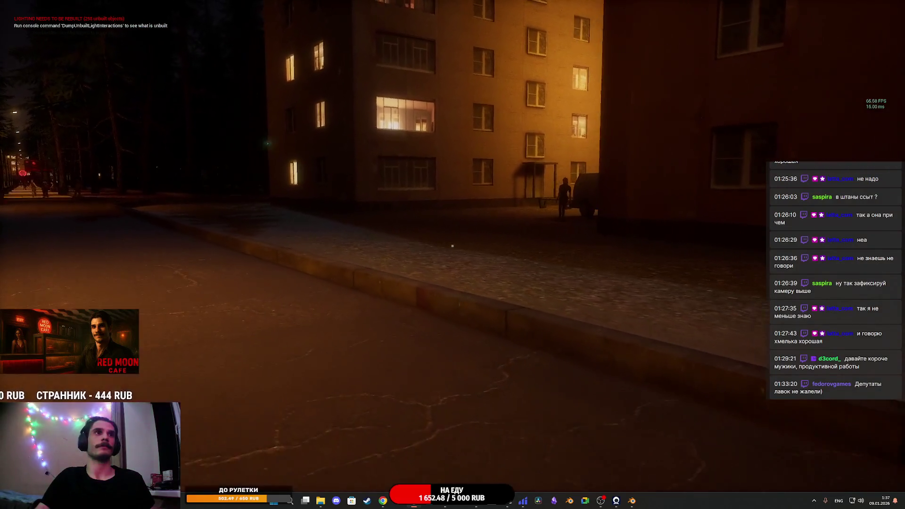
key("w")
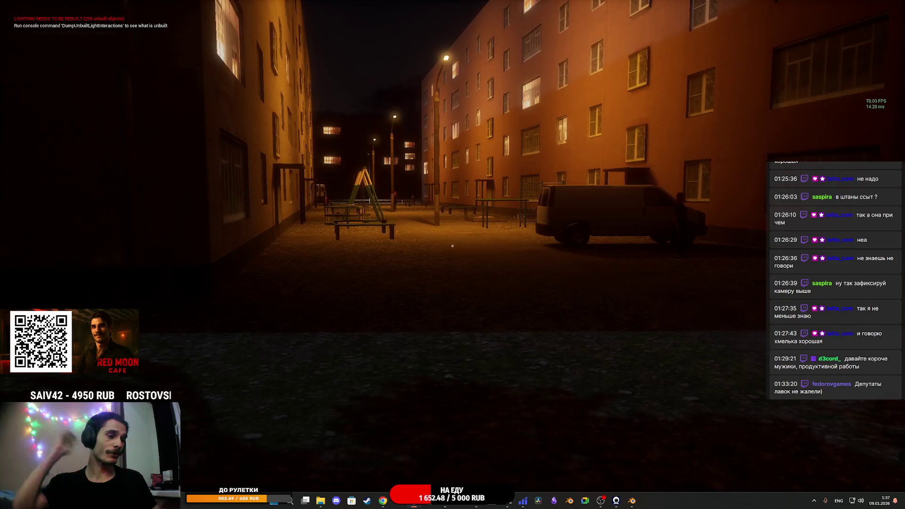
key("Escape")
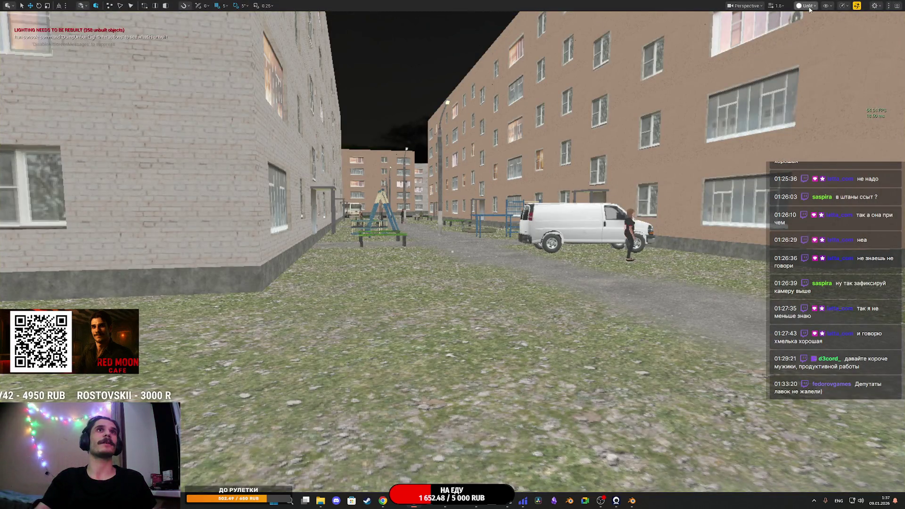
- Switch the viewport to Lit shading and fly the camera above the courtyard
left_click(809, 6)
left_click(804, 33)
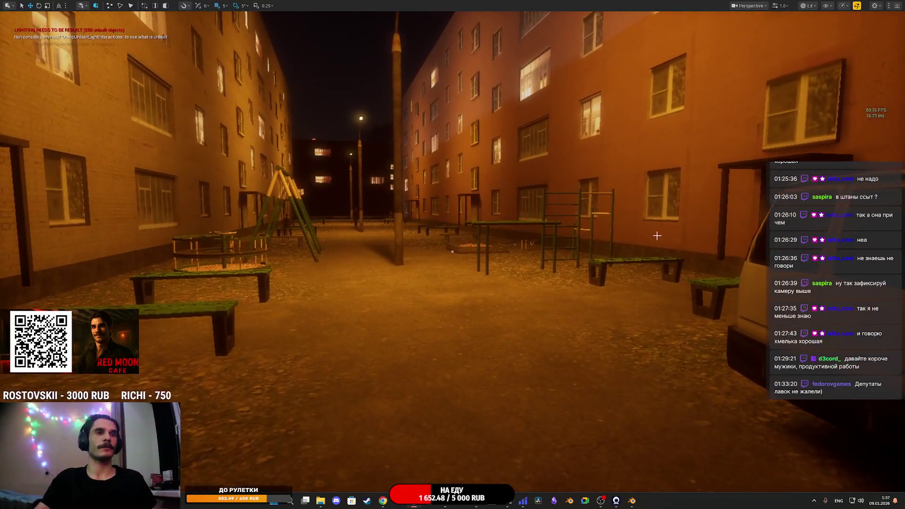
left_click_drag(657, 236, 669, 283)
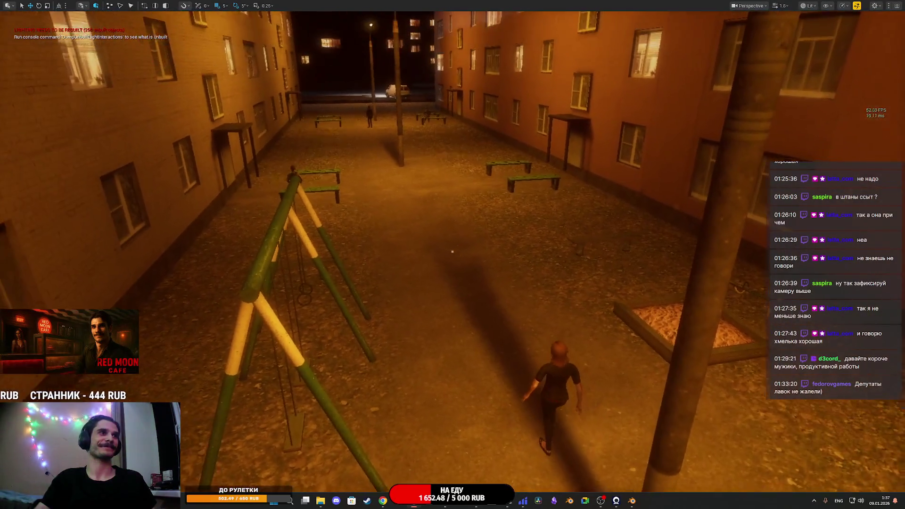
- Walk the character through the night courtyard and down the street, then stop playing
key("w")
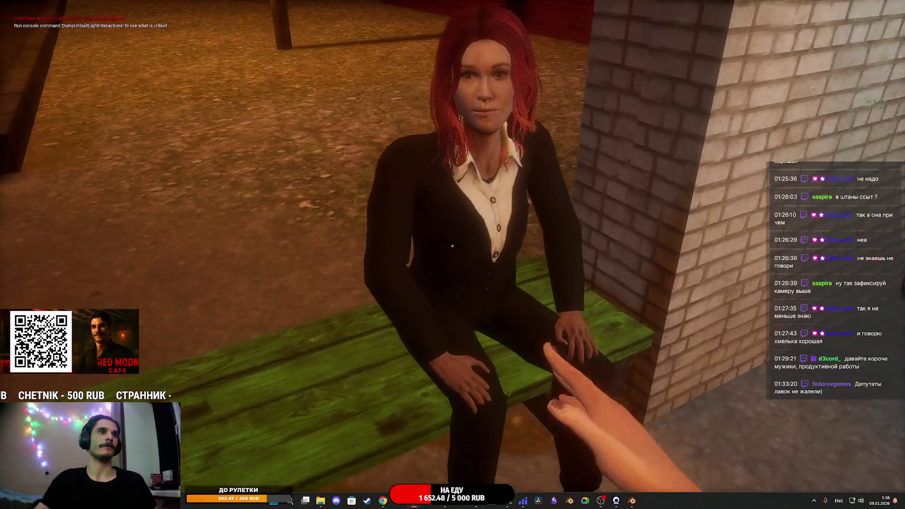
key("w")
key("w")
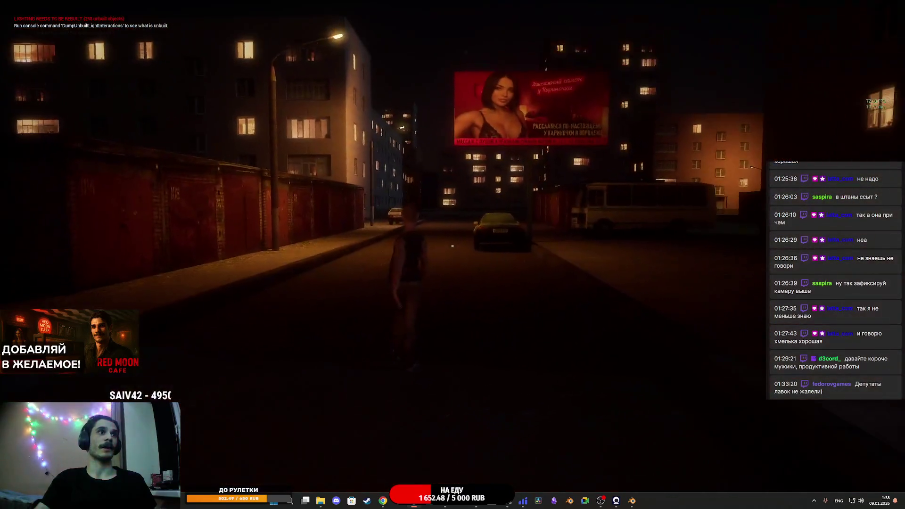
key("Escape")
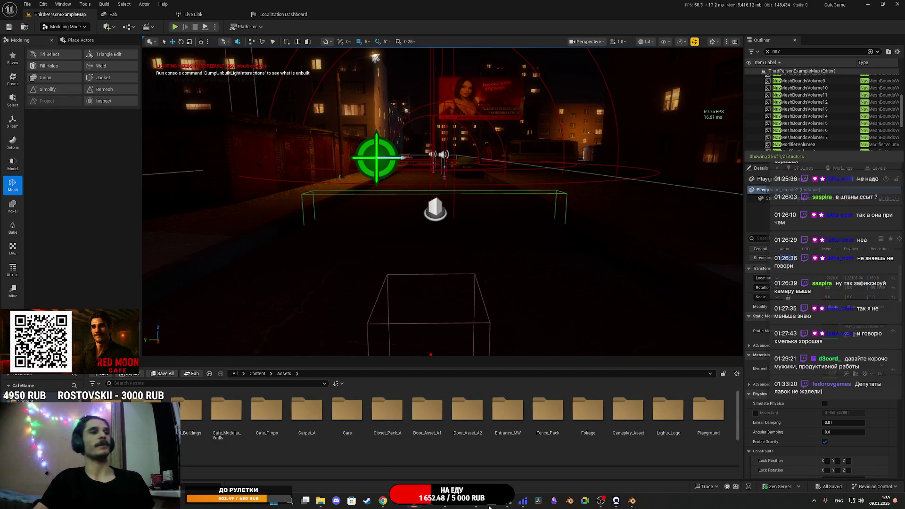
- Fly the view through the lit courtyard to the apartment block, then view the Pyaterochka texture
mouse_move(451, 287)
left_mouse_down()
mouse_move(443, 297)
mouse_move(424, 283)
mouse_move(461, 283)
mouse_move(442, 288)
mouse_move(389, 503)
left_mouse_up()
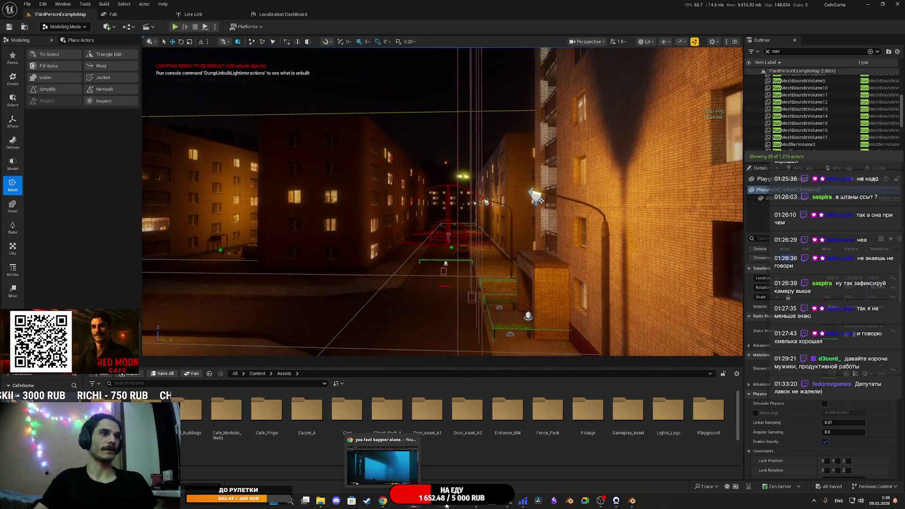
mouse_move(517, 326)
left_mouse_down()
mouse_move(453, 311)
mouse_move(517, 312)
left_mouse_up()
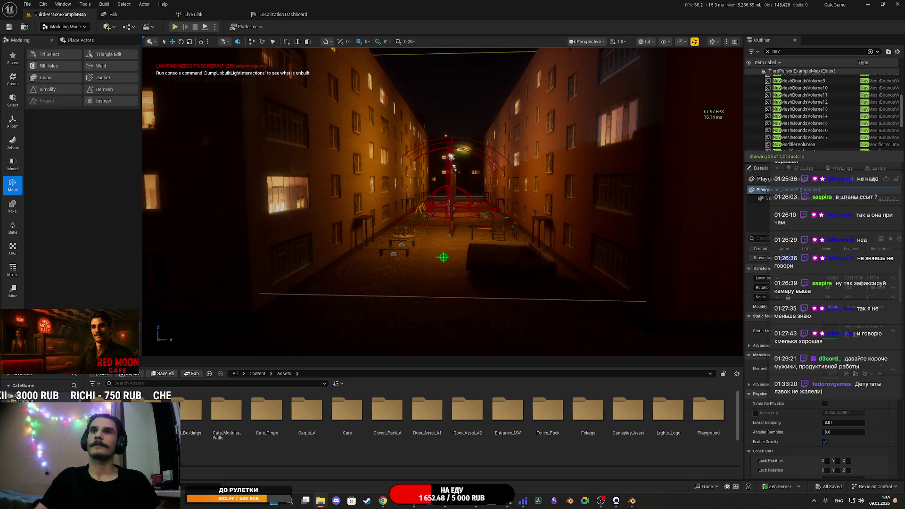
key("Right")
key("Left")
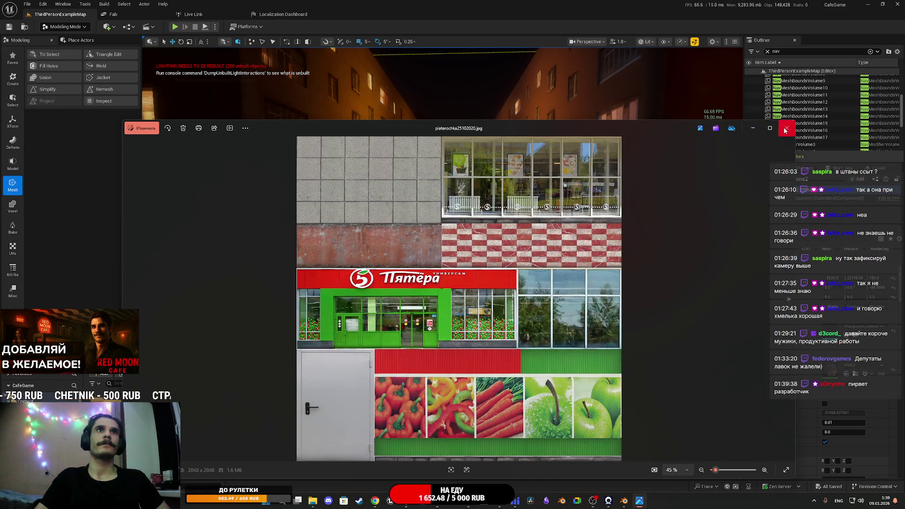
- Zoom into the Pyaterochka texture to inspect the lower door and vegetable panels
left_click(785, 129)
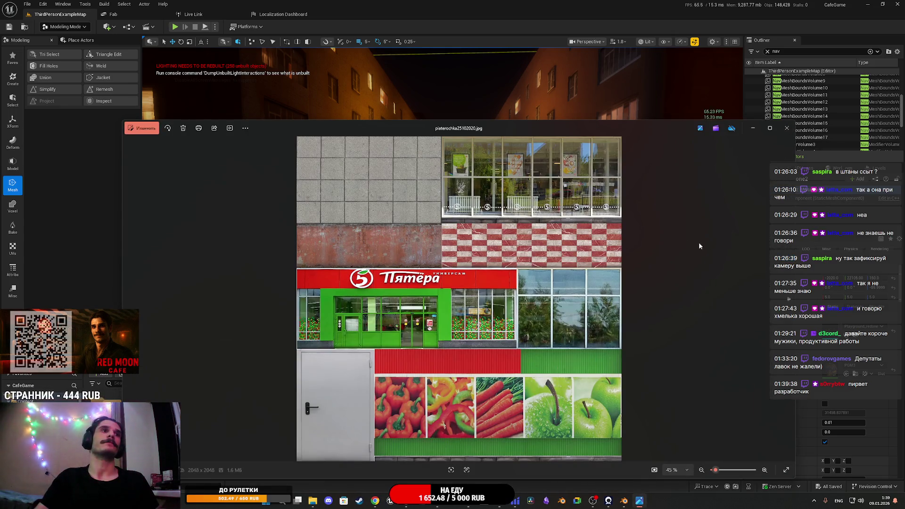
scroll(515, 202, "up", 3)
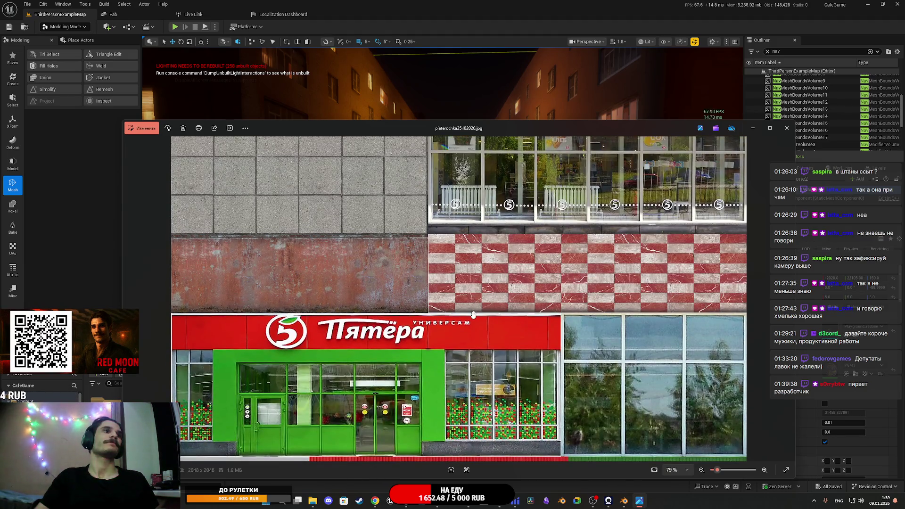
left_click_drag(472, 313, 468, 111)
- Close the image viewer and bring the Chrome browser to the front
left_click(786, 128)
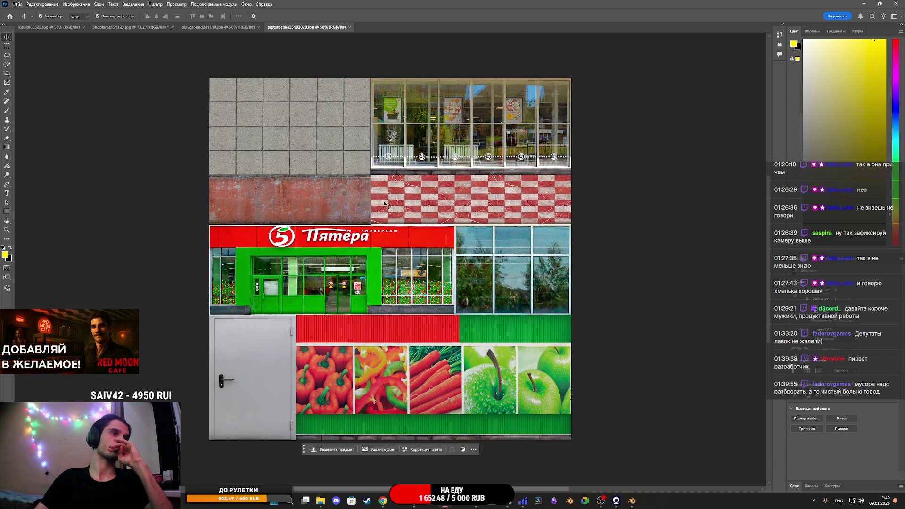
mouse_move(381, 503)
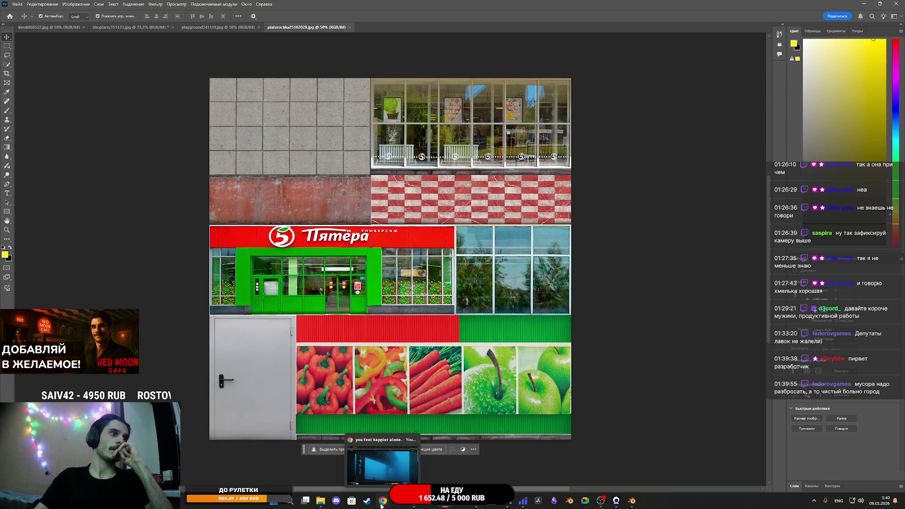
left_click(381, 503)
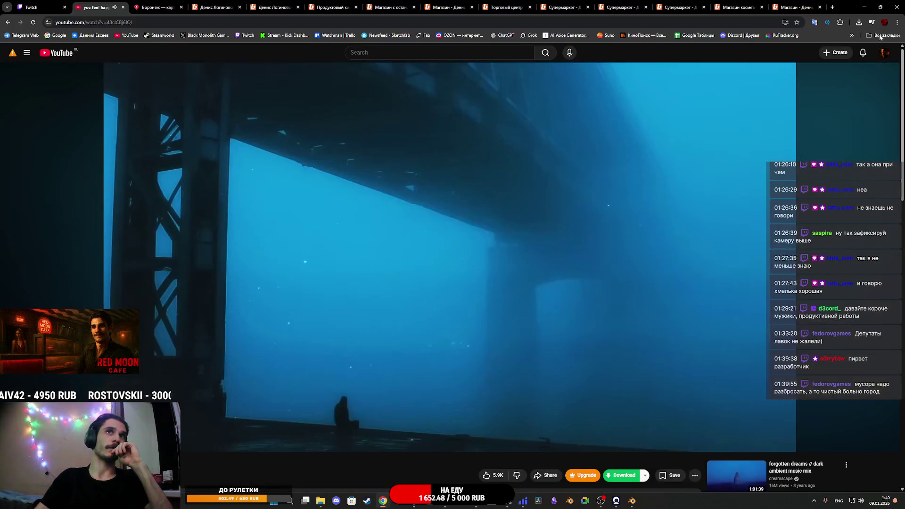
- Open a new incognito window and load LMArena from the bookmarks
left_click(885, 35)
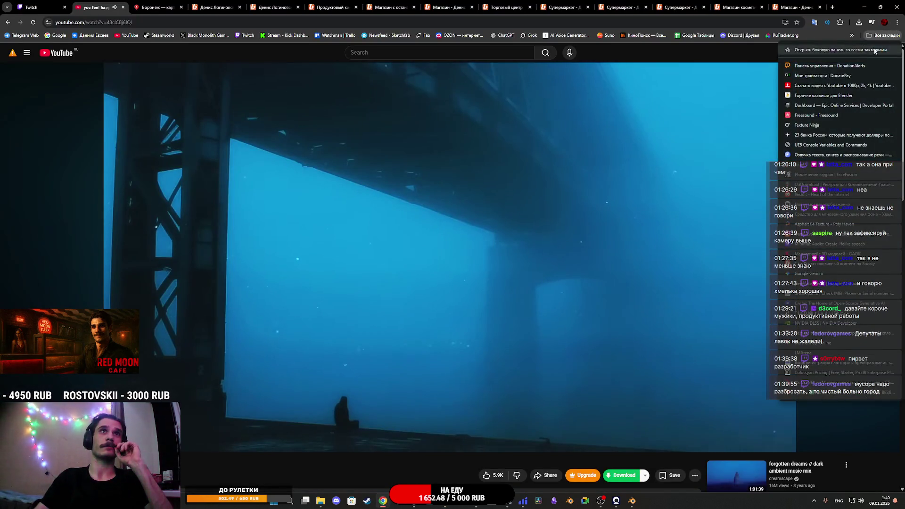
left_click(899, 23)
left_click(898, 24)
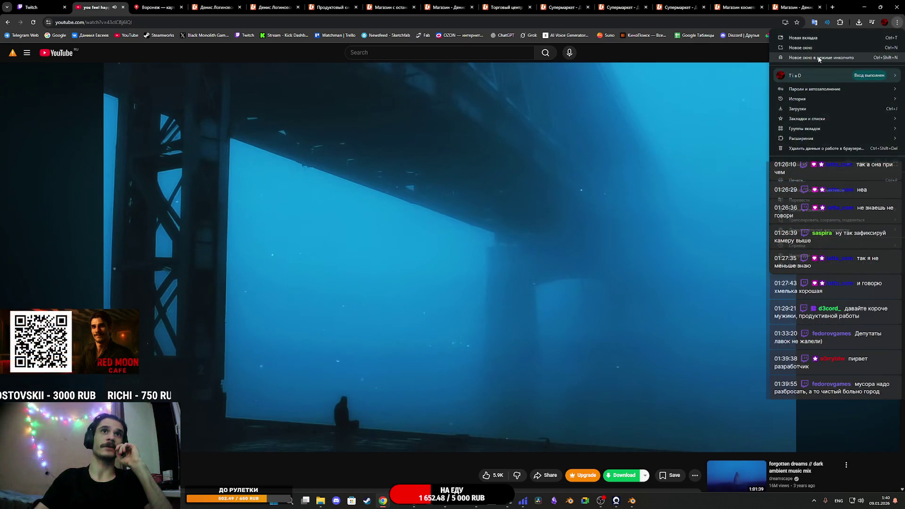
left_click(821, 59)
left_click(880, 36)
left_click(838, 293)
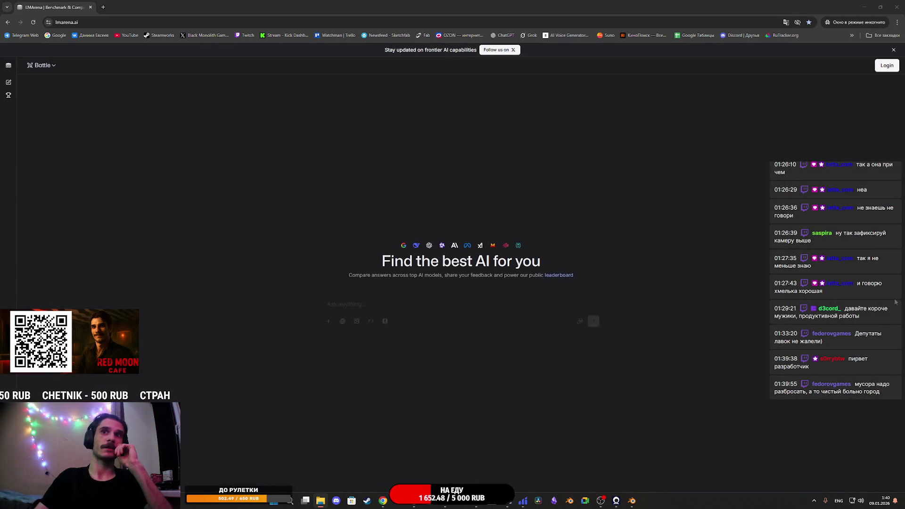
- Set up side-by-side image generation with gemini-3-pro-image-preview and attach the shop facade texture
left_click(356, 315)
left_click(43, 65)
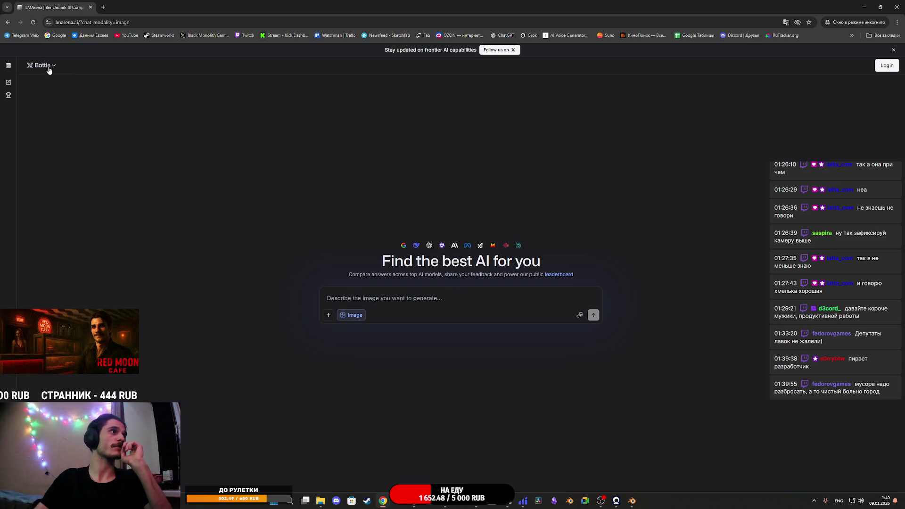
left_click(70, 100)
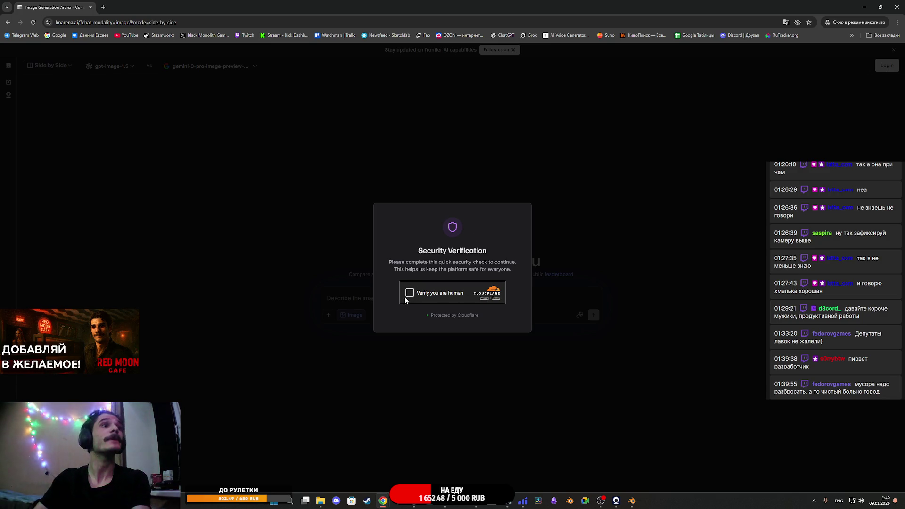
left_click(410, 293)
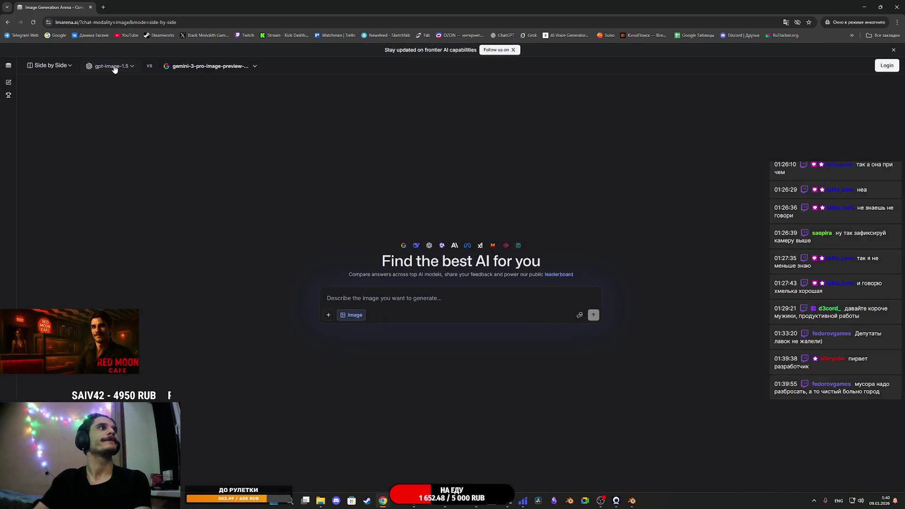
left_click(113, 66)
left_click(111, 110)
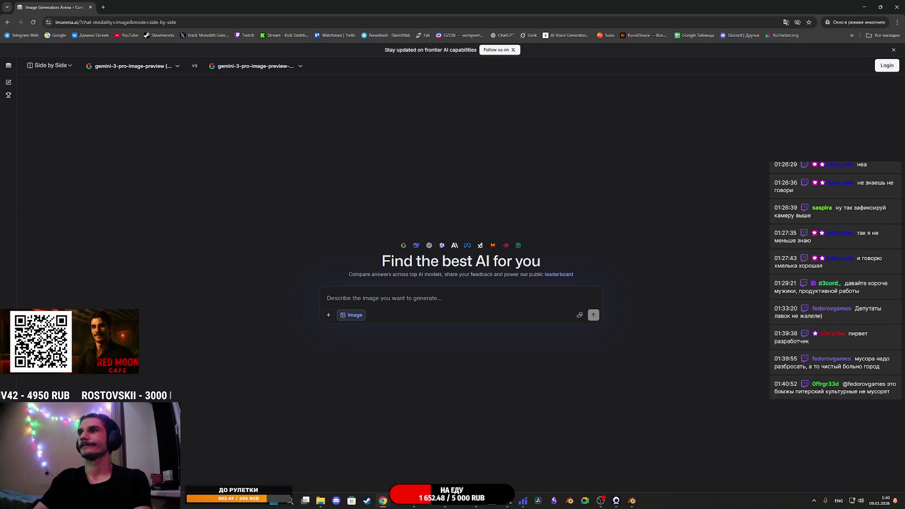
left_click_drag(904, 283, 428, 309)
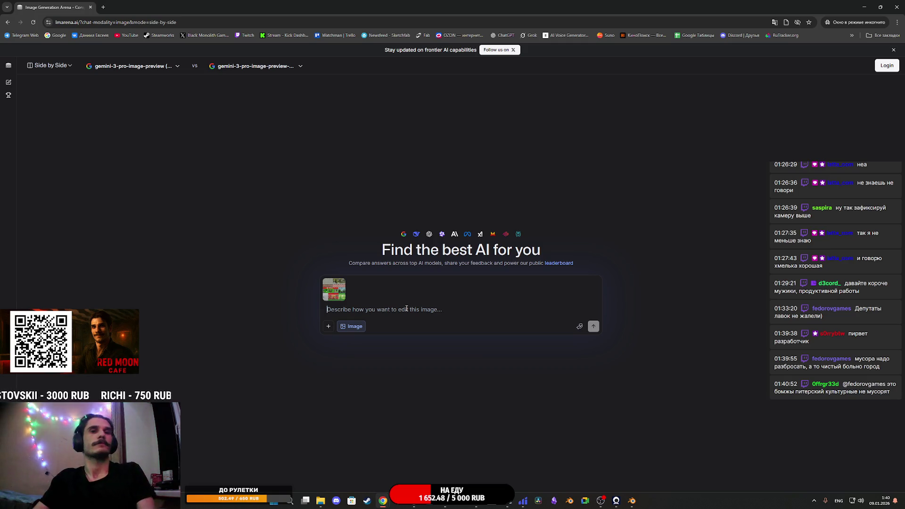
- Send a Russian prompt asking for emissive glass and signs that glow at night, then accept the terms
key("alt+shift")
type("Добавь на т")
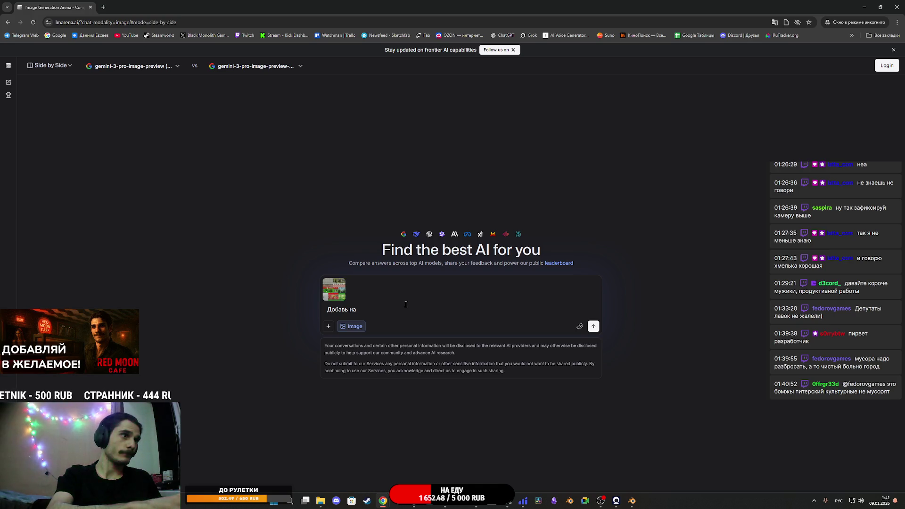
type("текстуру ")
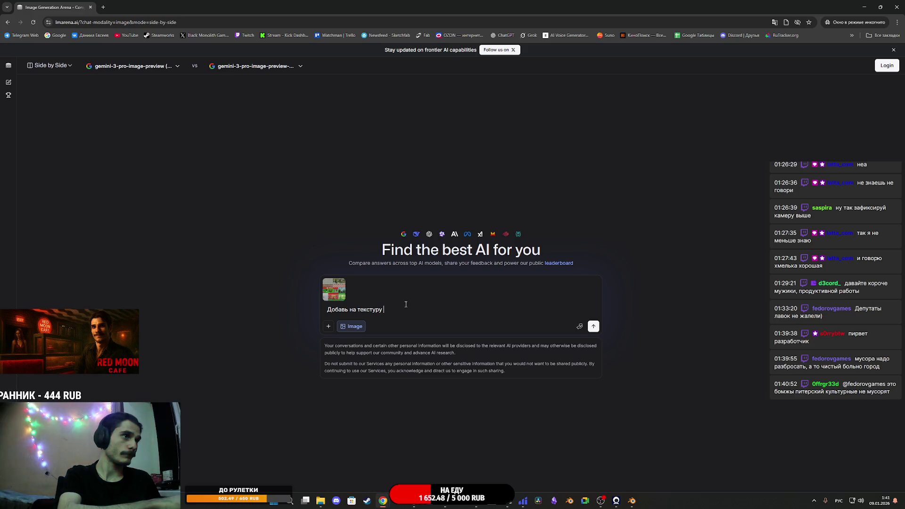
type("emissive для")
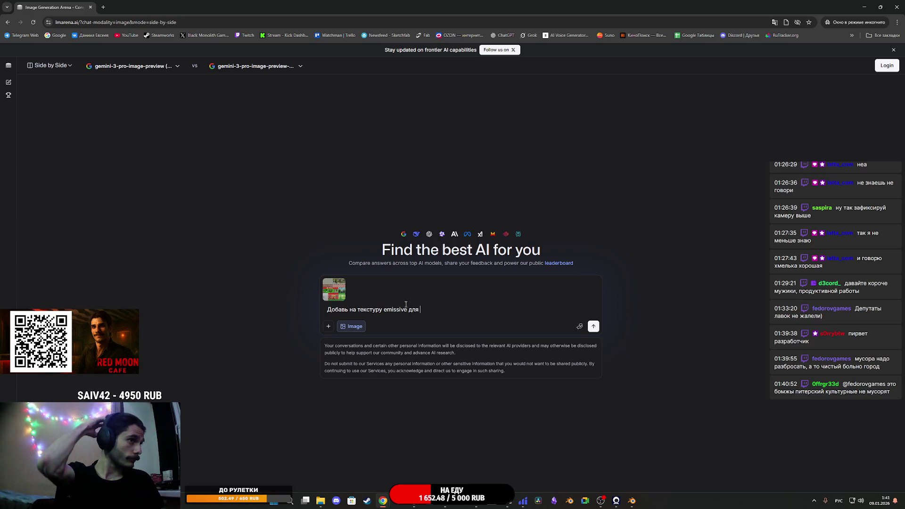
type("сте")
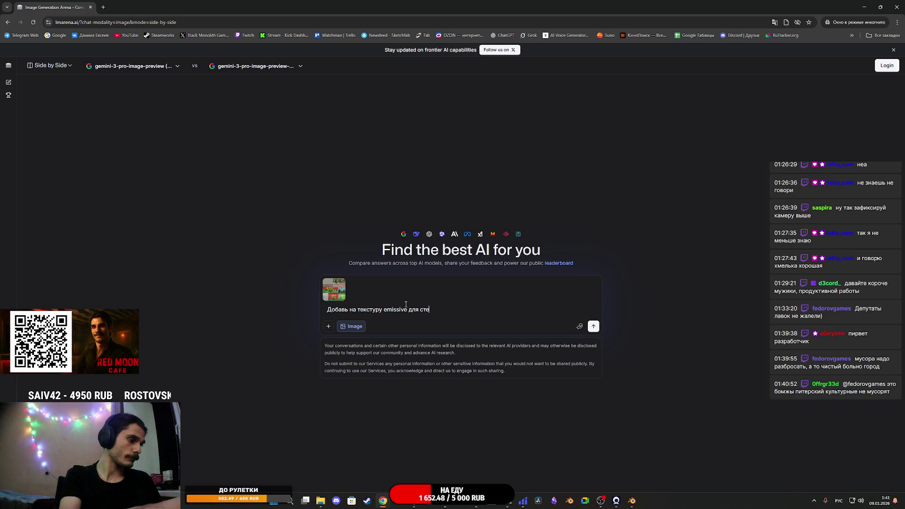
type("л")
mouse_move(321, 500)
left_click(323, 457)
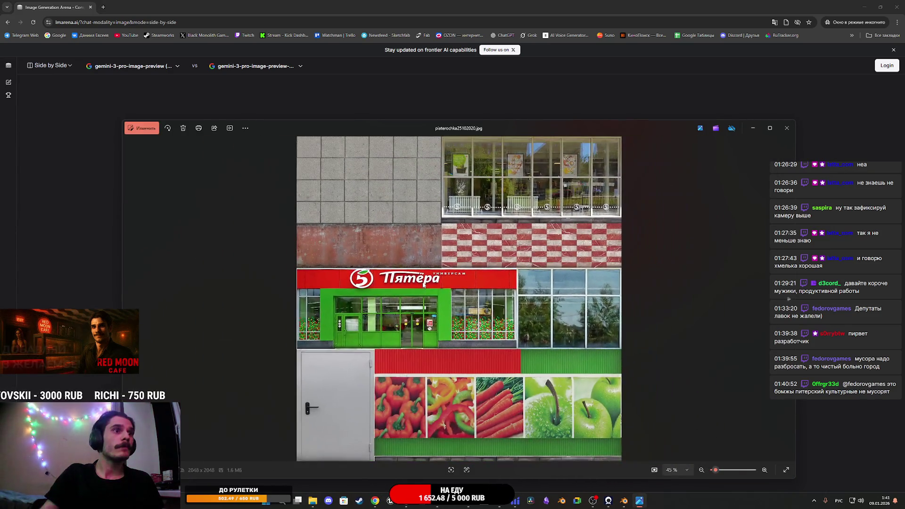
left_click(786, 128)
left_click(452, 312)
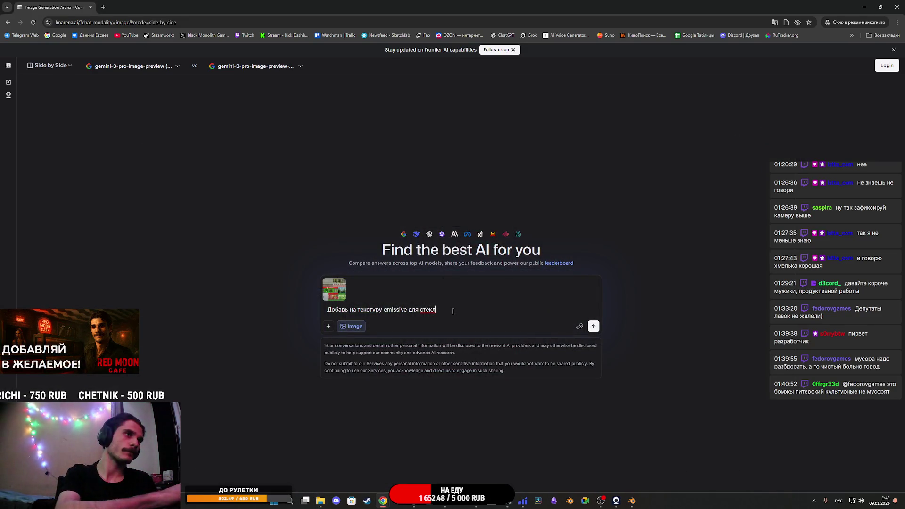
type(" и в")
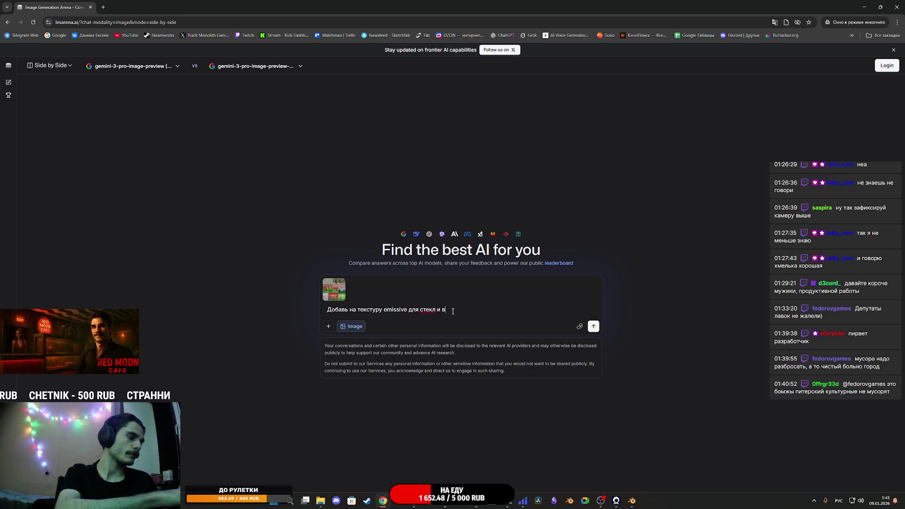
type("ывески чтобы")
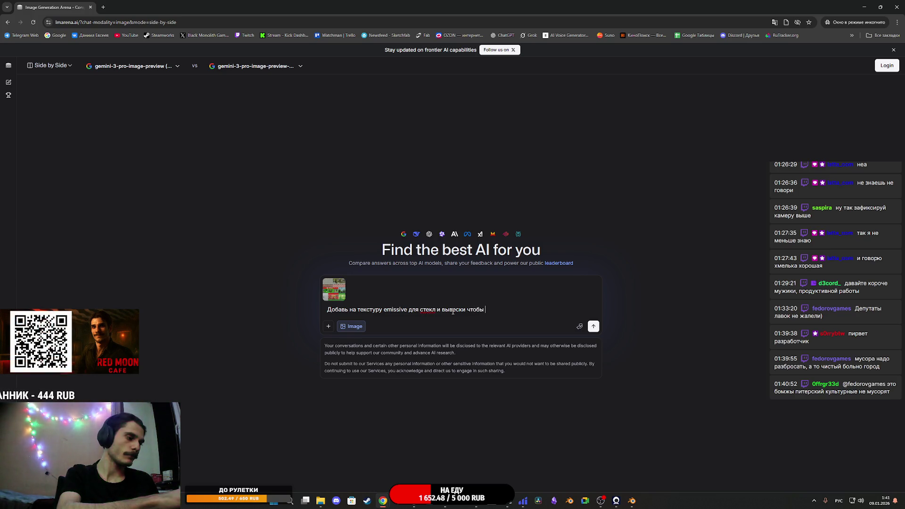
type("они ")
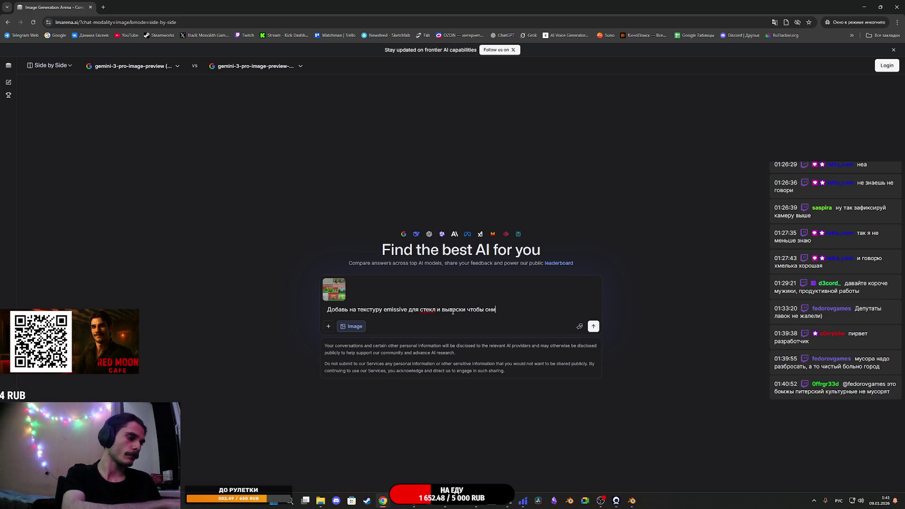
type("горели ")
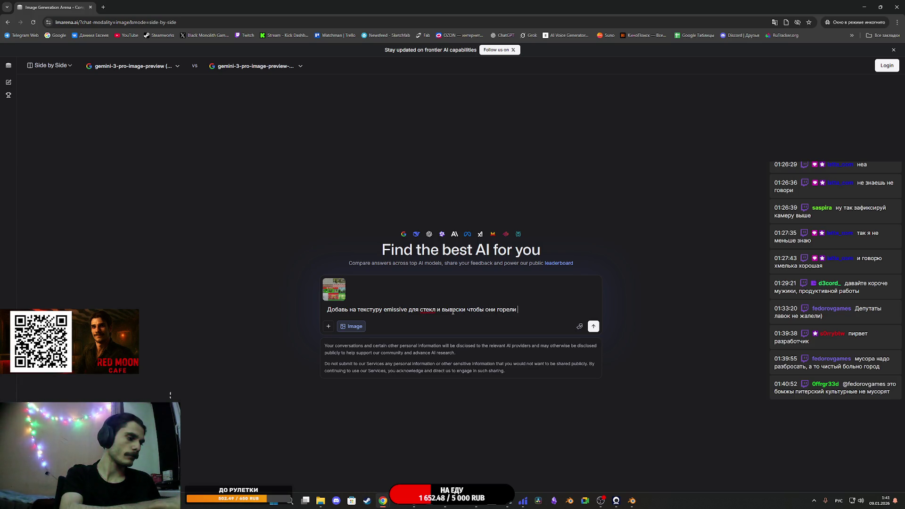
type("ночью")
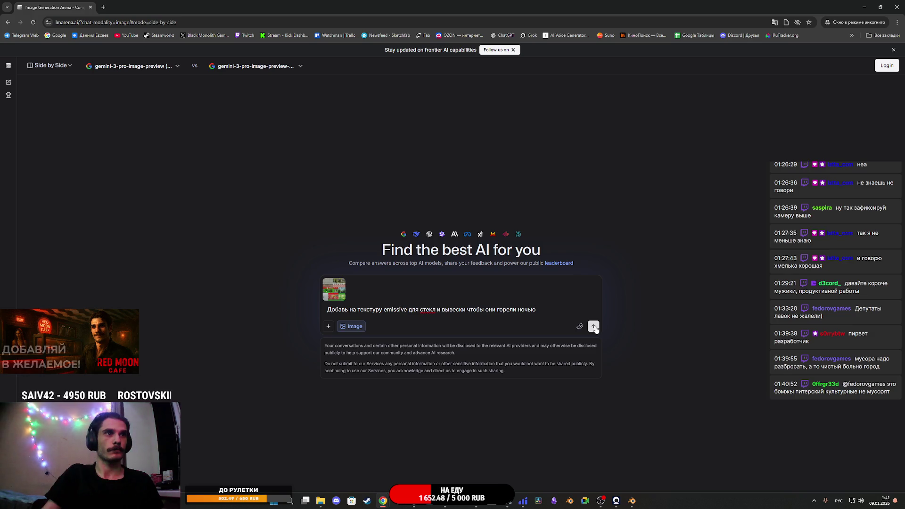
left_click(594, 326)
left_click(542, 319)
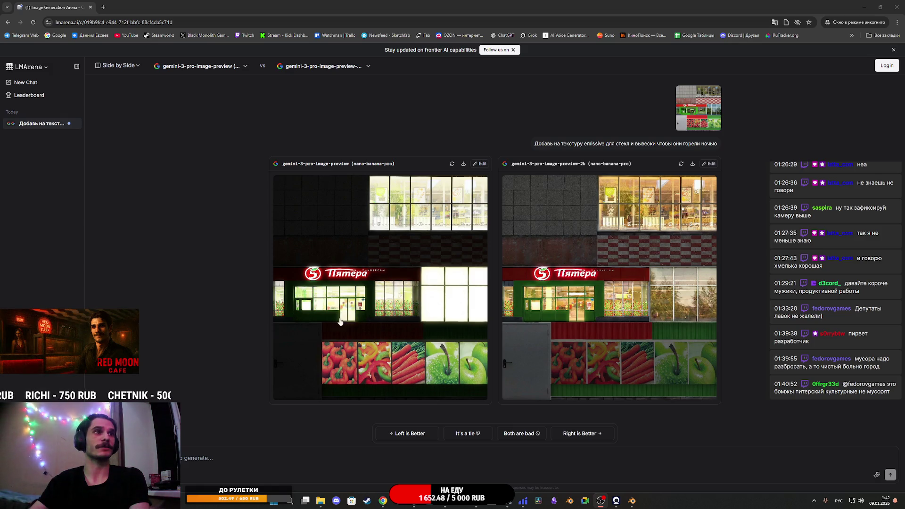
- Enlarge the left gemini-3-pro-image-preview result with glowing windows and a lit sign
left_click(375, 317)
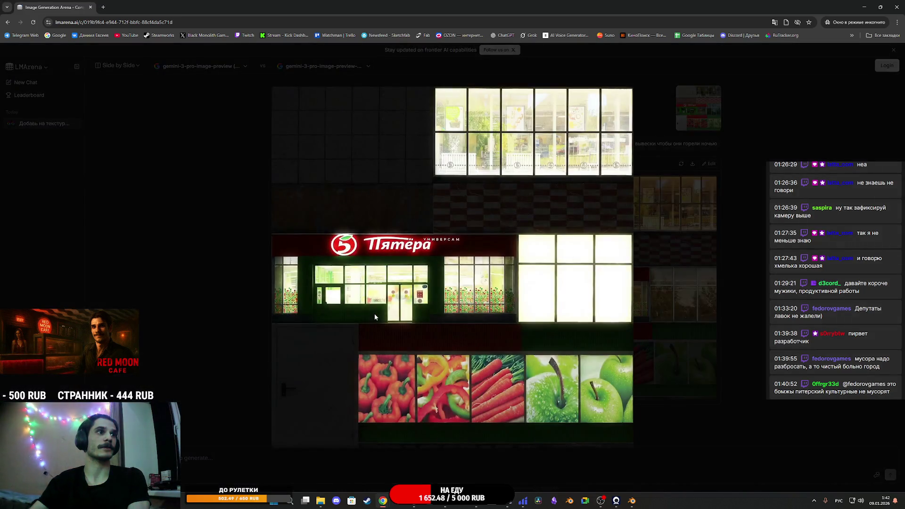
- Save the enlarged night texture as 4E.png in the piaterochka25102020.FBX folder
right_click(460, 314)
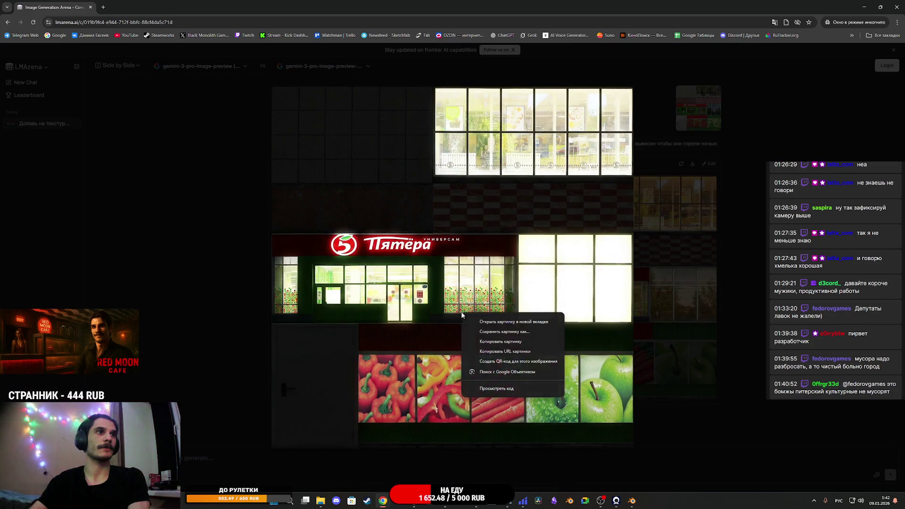
left_click(505, 332)
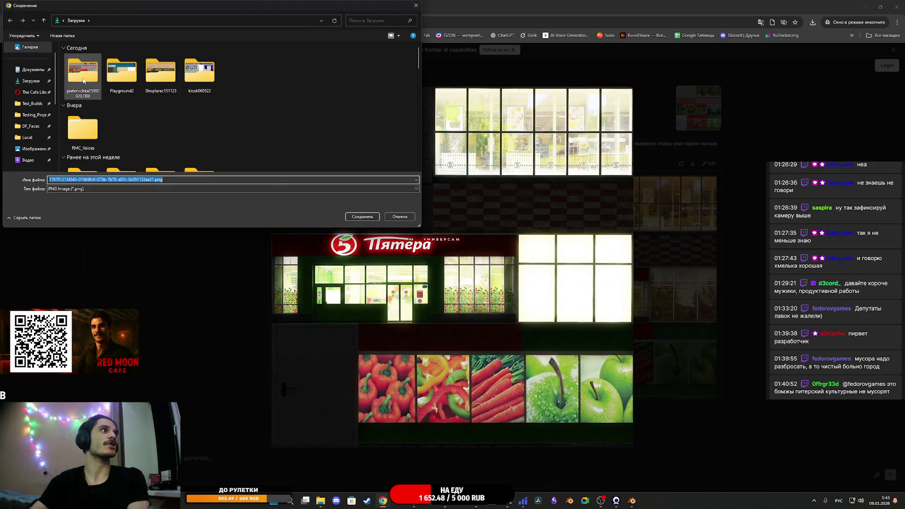
double_click(83, 78)
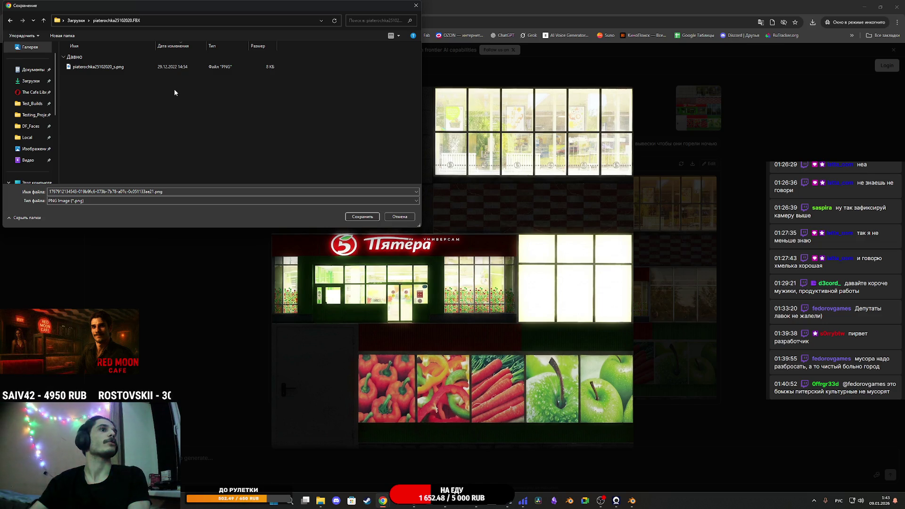
left_click(206, 201)
left_click(194, 190)
key("ctrl+a")
type("4")
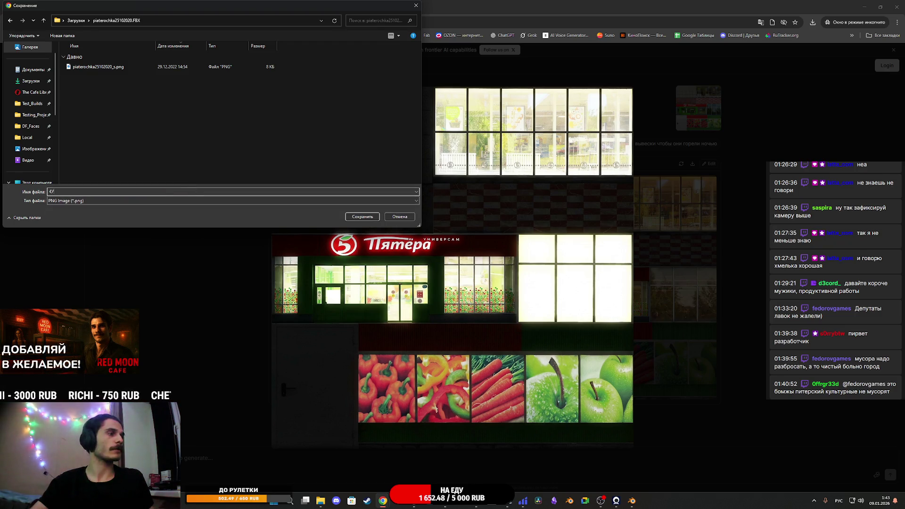
key("BackSpace")
key("alt+shift")
type("e")
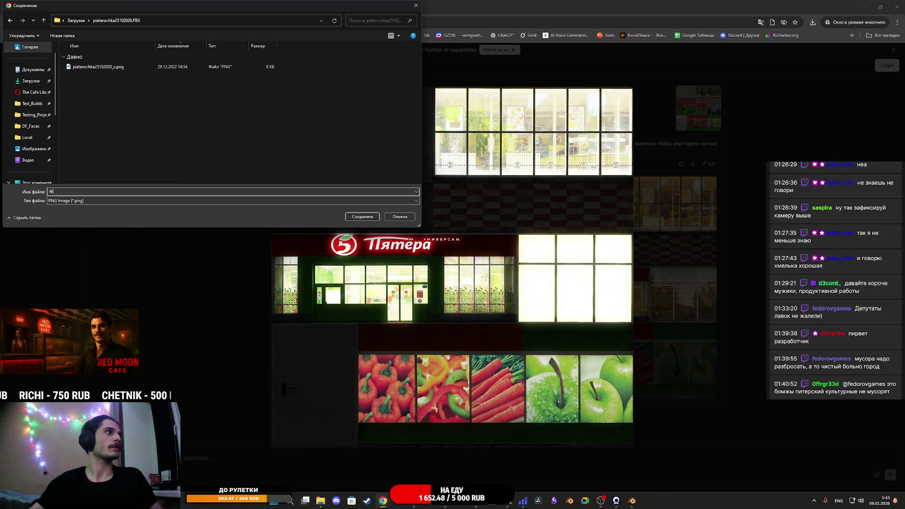
key("Return")
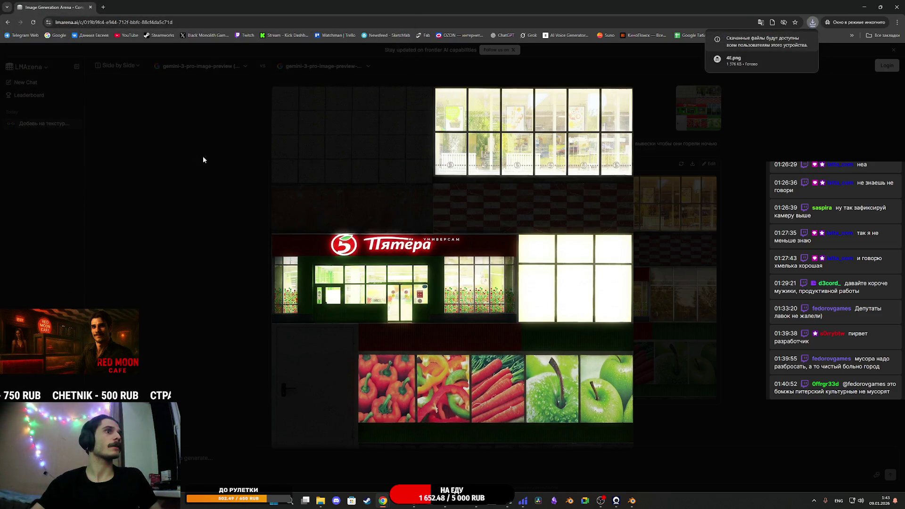
left_click(320, 500)
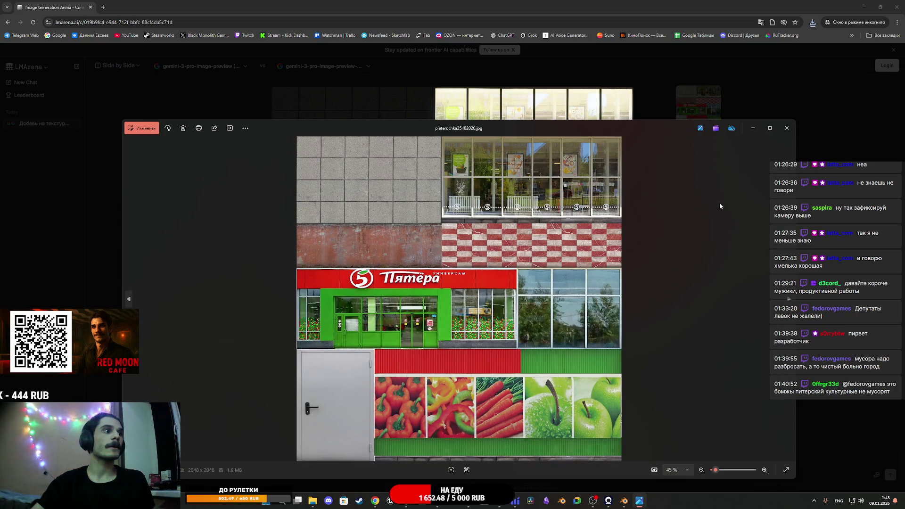
- Close the Photos viewer showing the daytime texture and bring up Photoshop
left_click(786, 128)
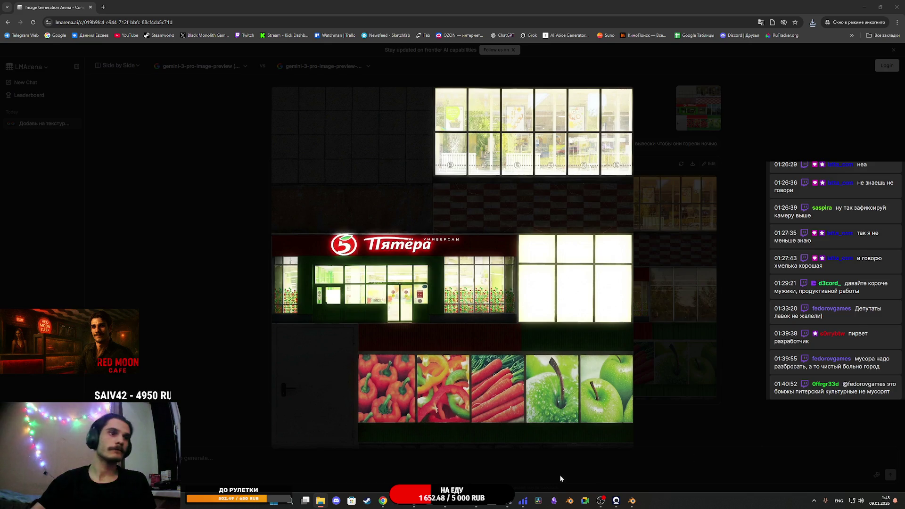
left_click(460, 500)
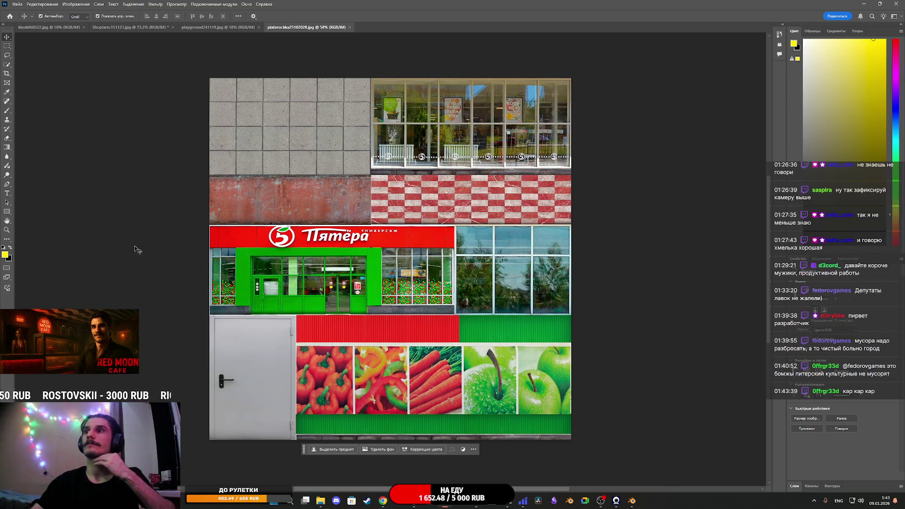
- Begin an Export As to piaterochka25102020.FBX named 4, then cancel back to the export settings
left_click(18, 4)
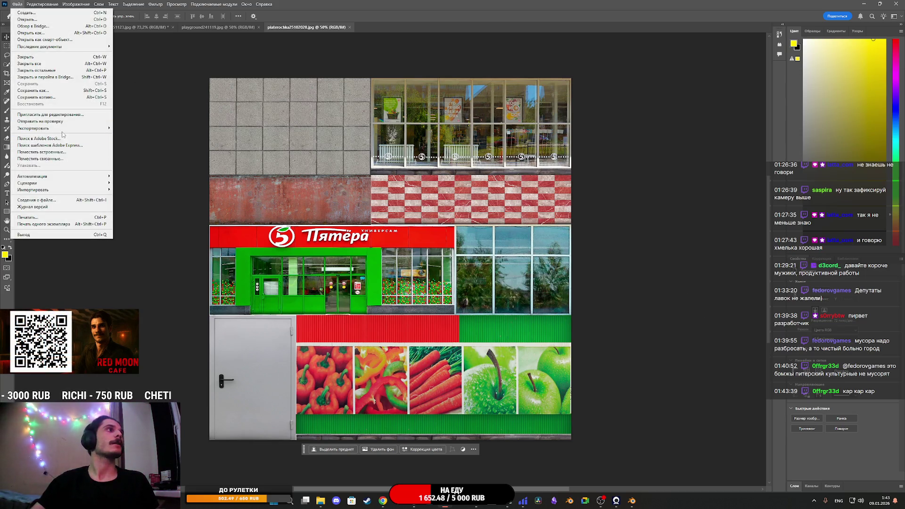
mouse_move(70, 128)
left_click(141, 135)
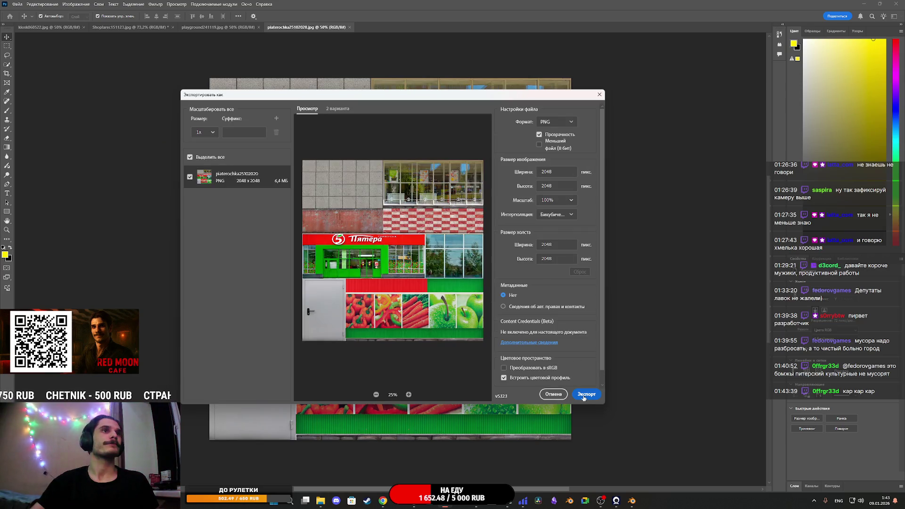
left_click(584, 394)
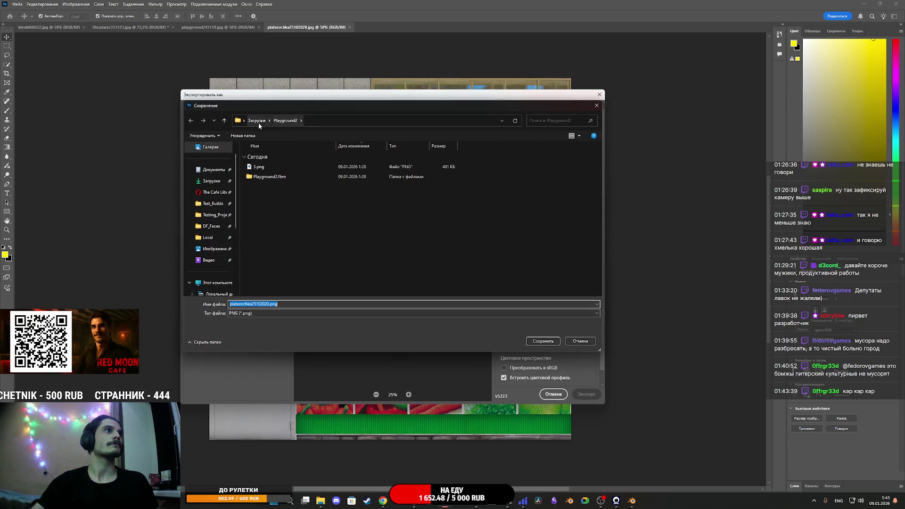
left_click(257, 121)
double_click(272, 178)
left_click(302, 316)
type("4")
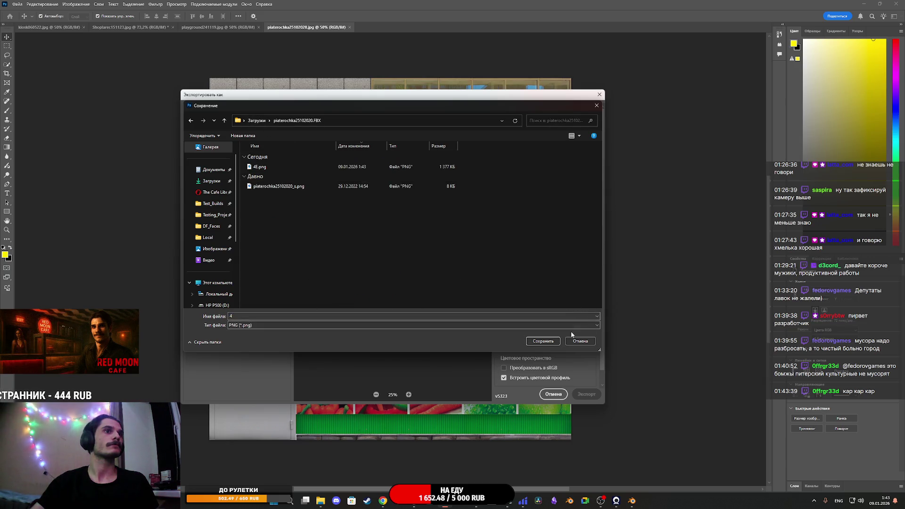
left_click(543, 341)
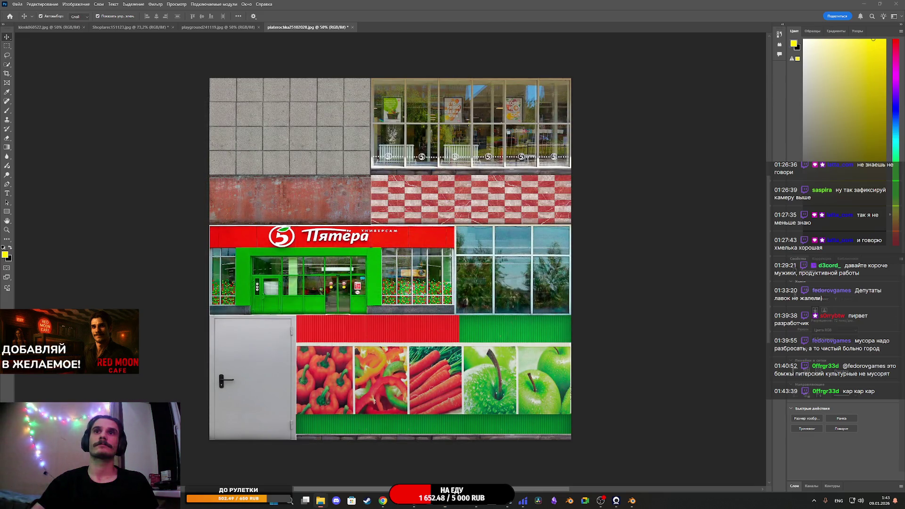
- Open 4E.png as its own document instead of placing it on the daytime texture
left_click_drag(476, 275, 461, 282)
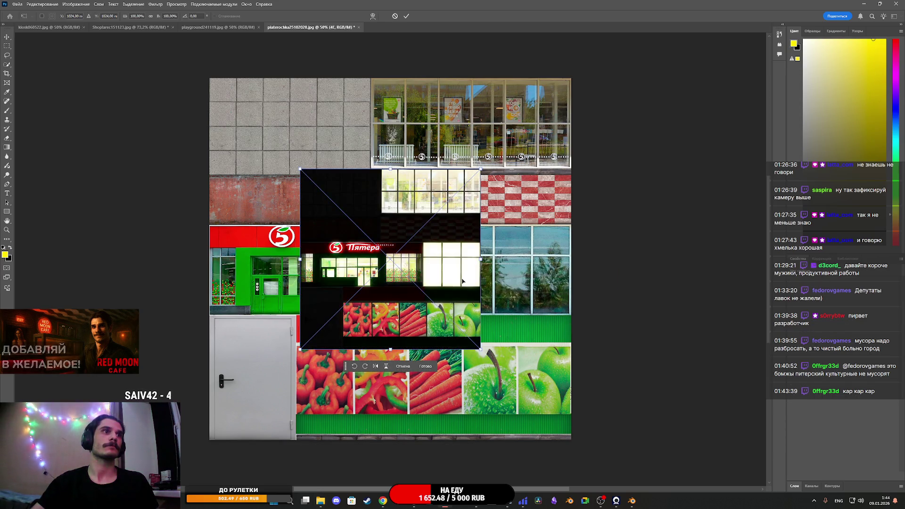
left_click(402, 367)
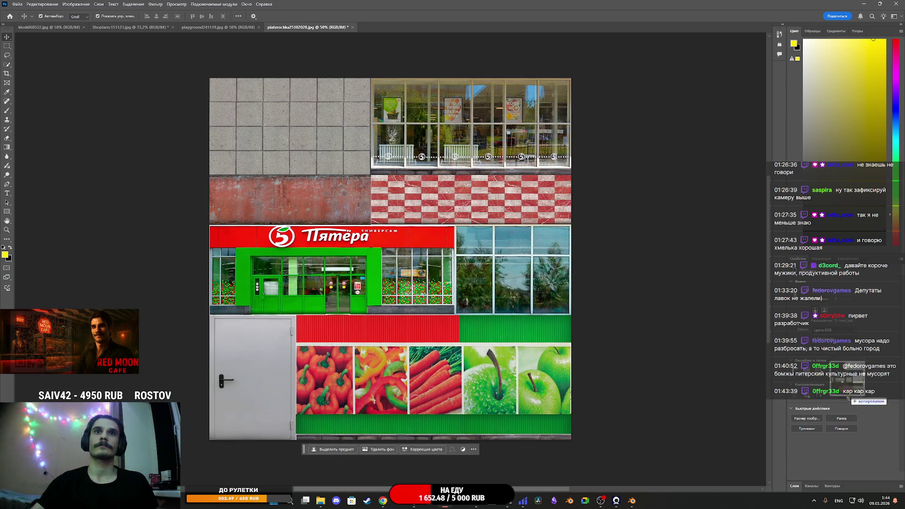
left_click(494, 206)
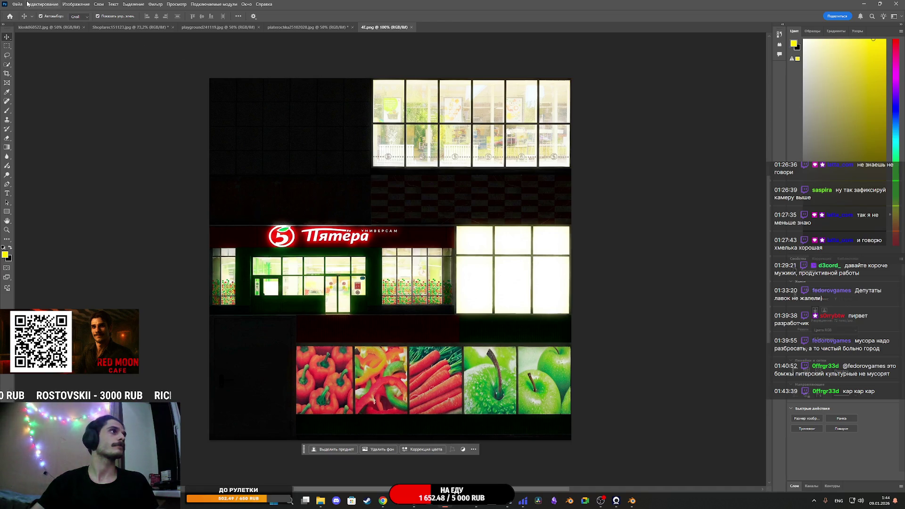
left_click(301, 27)
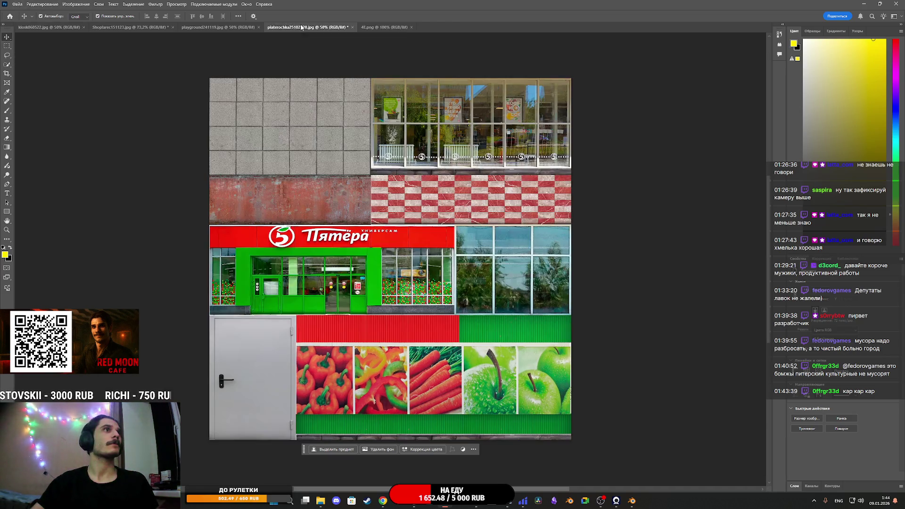
- Export the daytime texture as a 25% (512×512) PNG, replacing 4.png
left_click(17, 4)
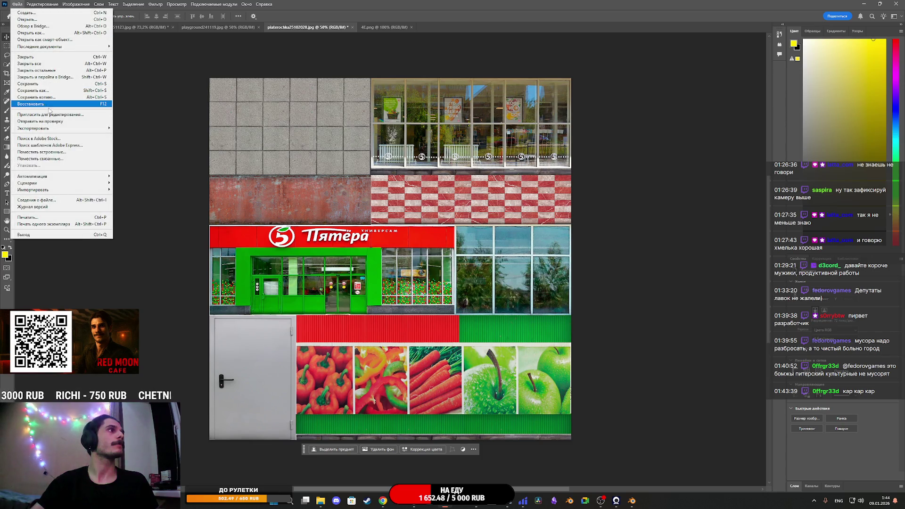
mouse_move(52, 128)
left_click(141, 134)
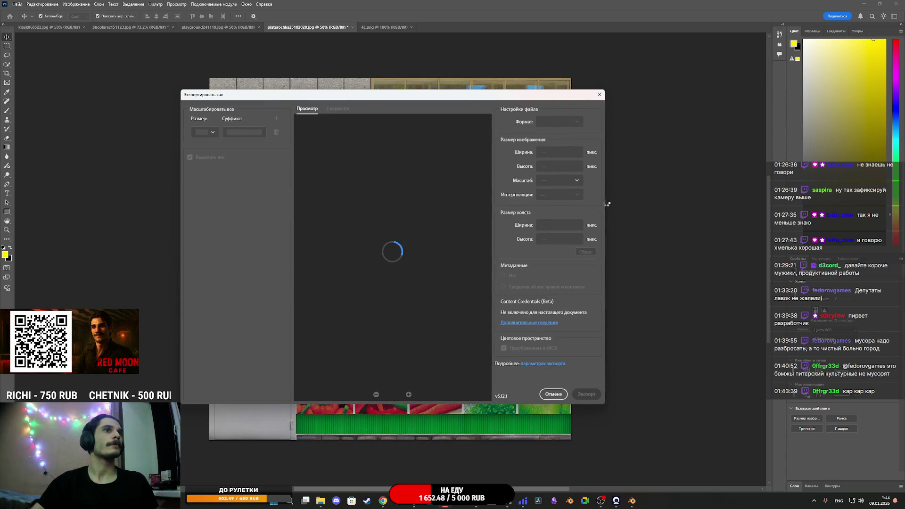
left_click(563, 200)
left_click(556, 227)
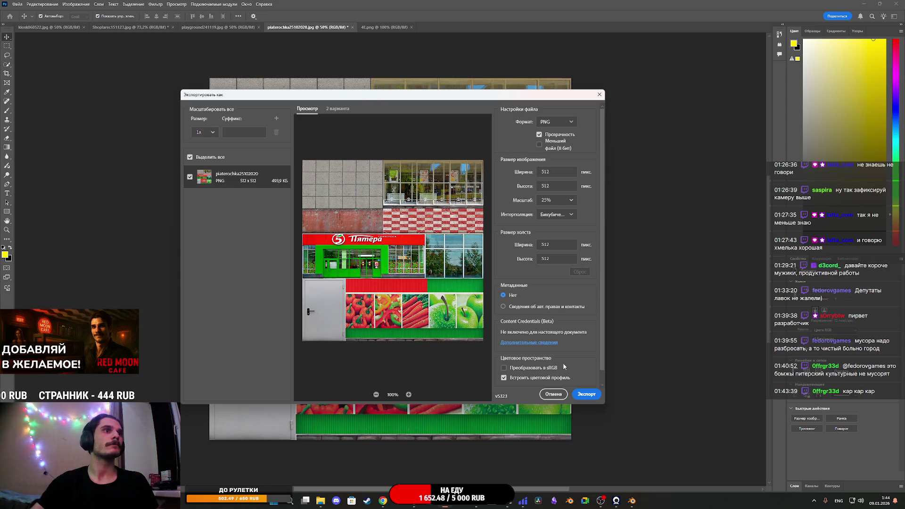
left_click(592, 396)
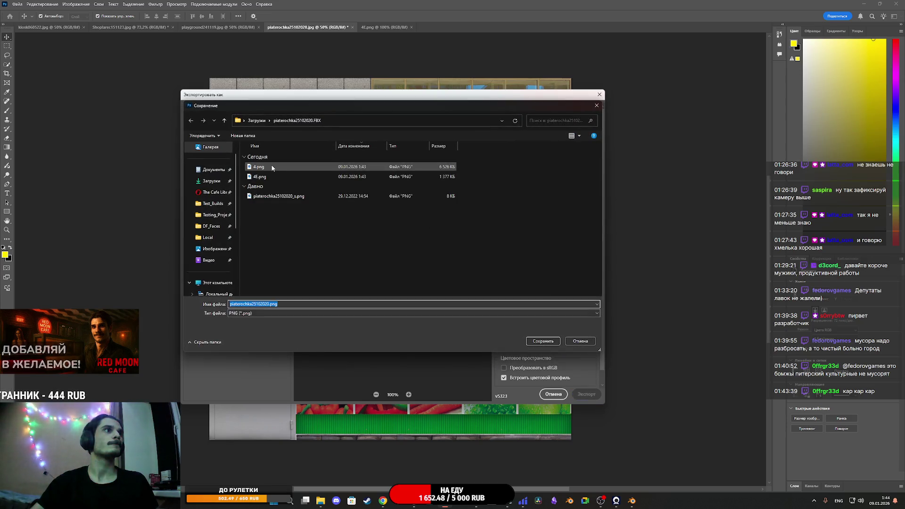
left_click(273, 168)
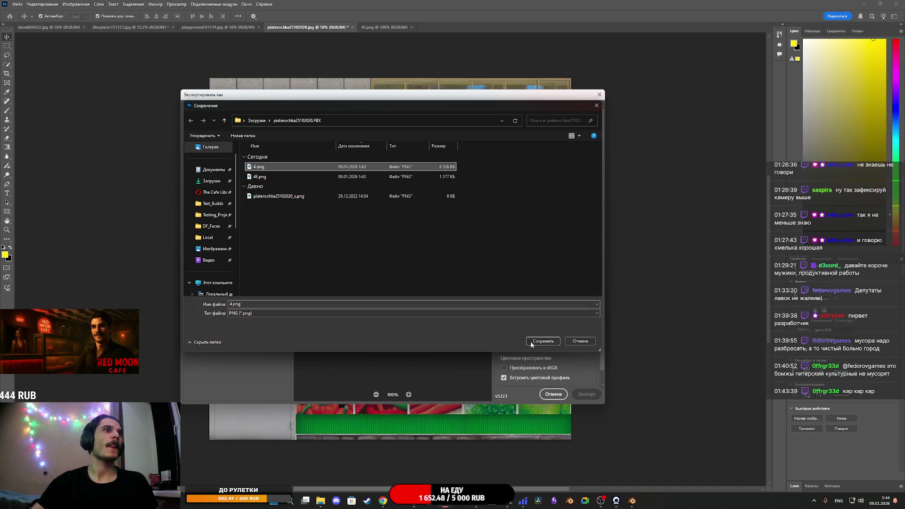
left_click(543, 341)
left_click(477, 250)
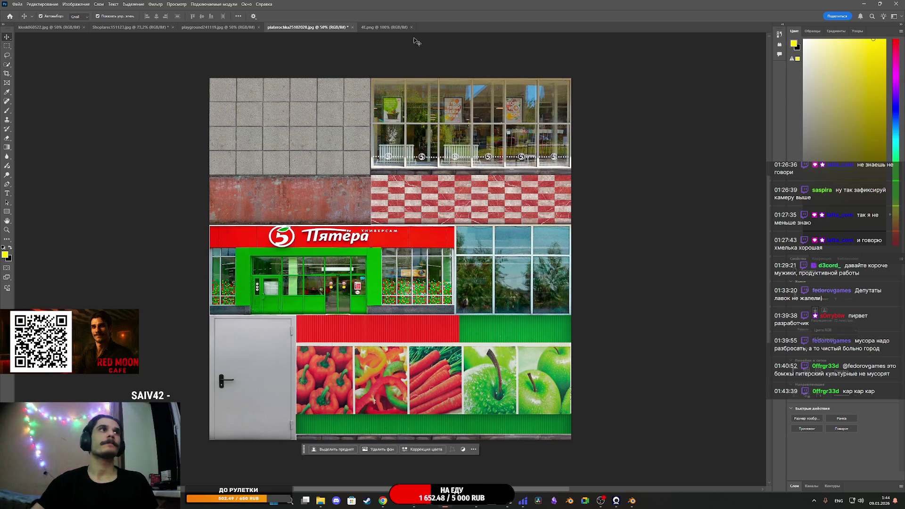
- Export the night-lit 4E document as a 50% PNG, overwriting 4E.png
left_click(384, 26)
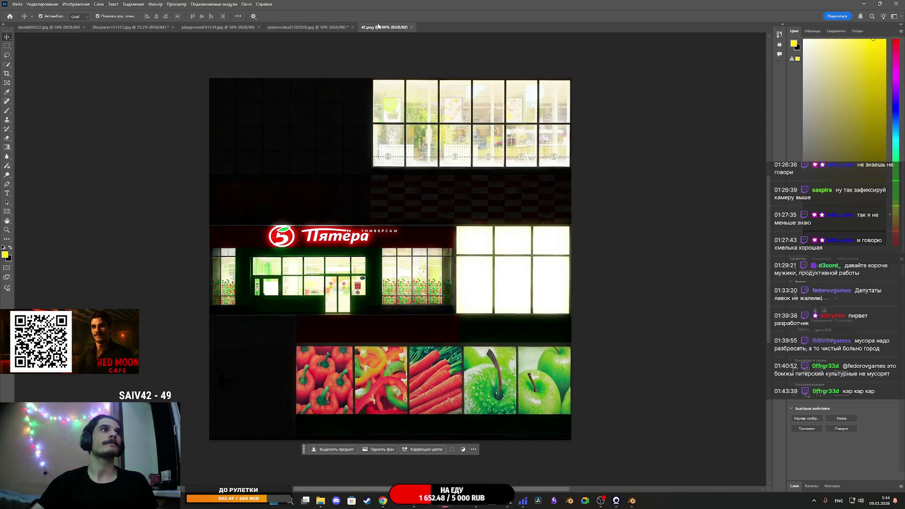
left_click(17, 4)
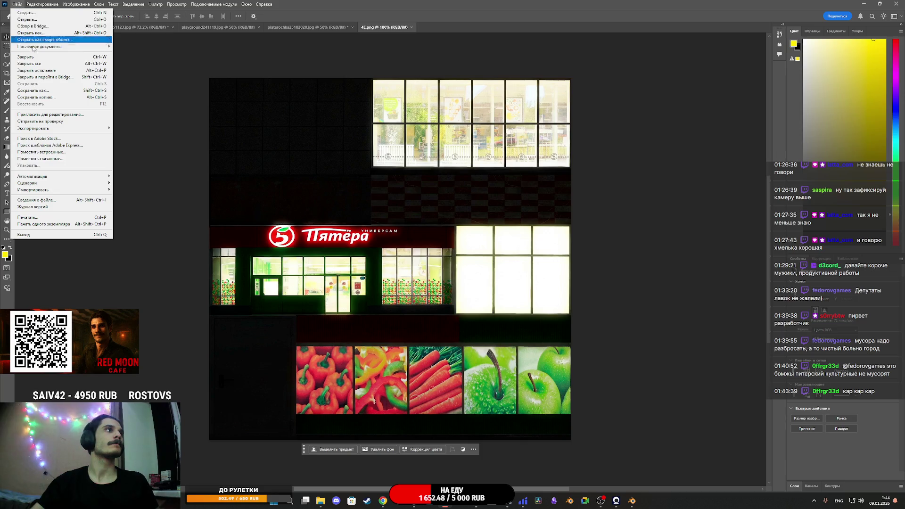
mouse_move(106, 129)
left_click(154, 134)
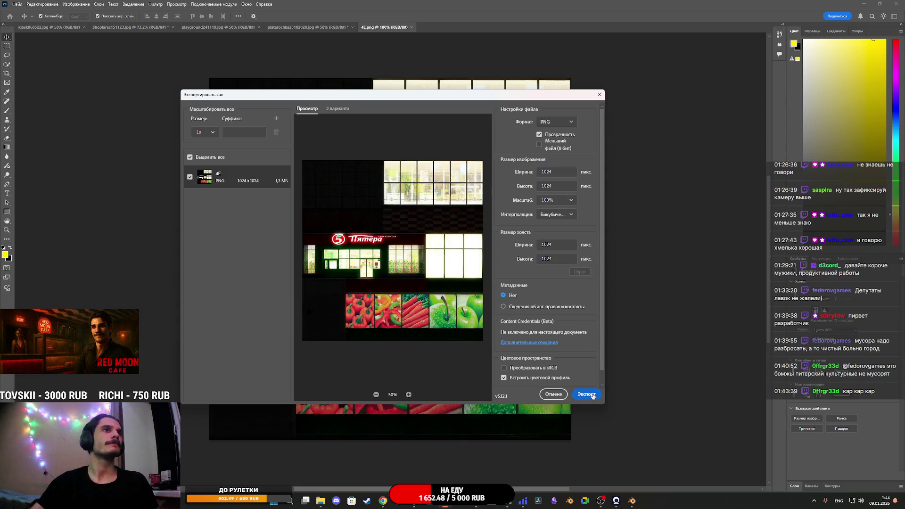
left_click(572, 200)
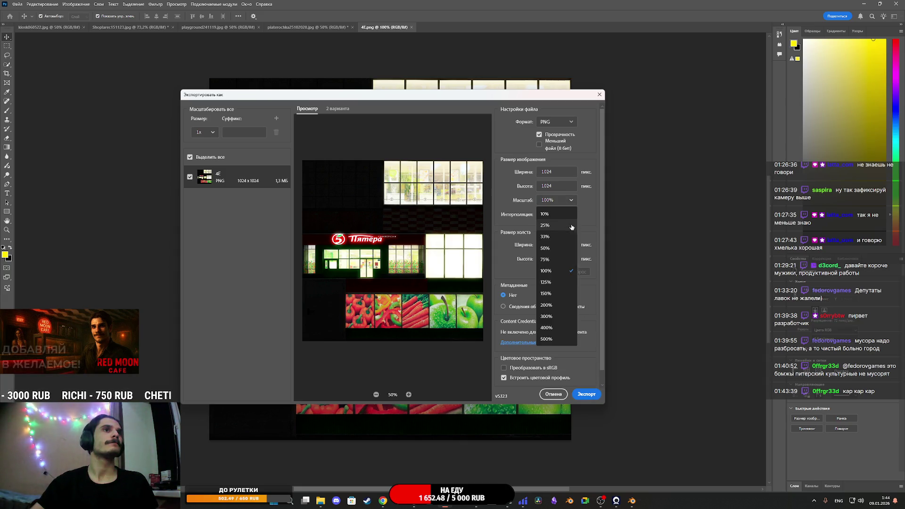
left_click(554, 247)
left_click(585, 394)
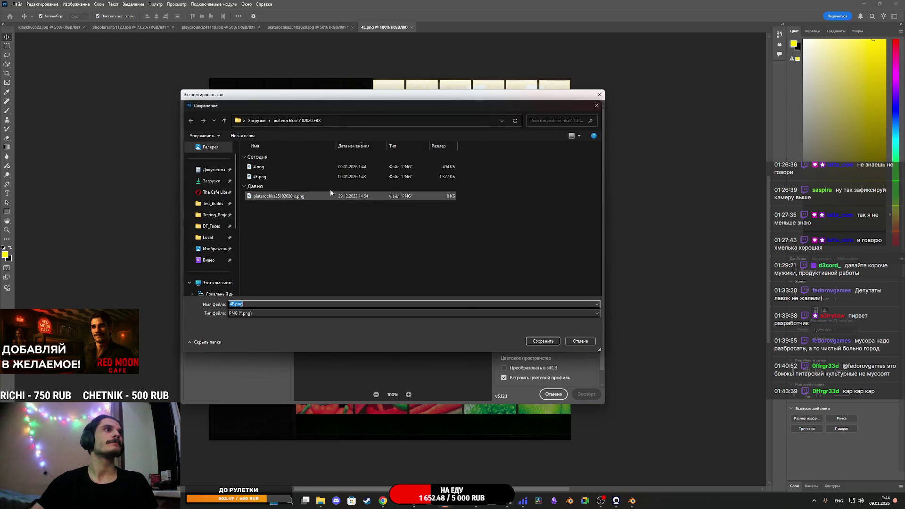
left_click(264, 176)
left_click(542, 341)
left_click(470, 250)
mouse_move(417, 482)
left_click(416, 448)
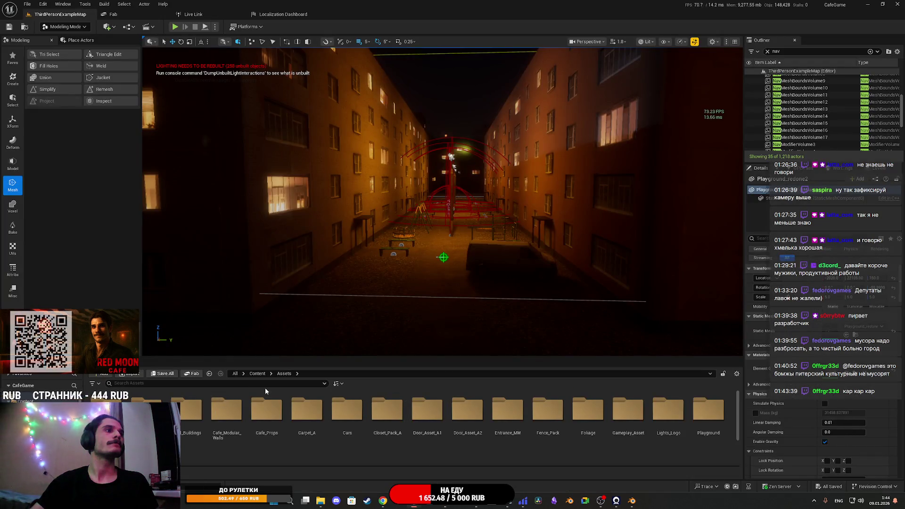
- Import the Pyaterochka FBX mesh into Content/Assets/Bald_Buildings and rename it 5_Shop
left_click(257, 373)
double_click(106, 409)
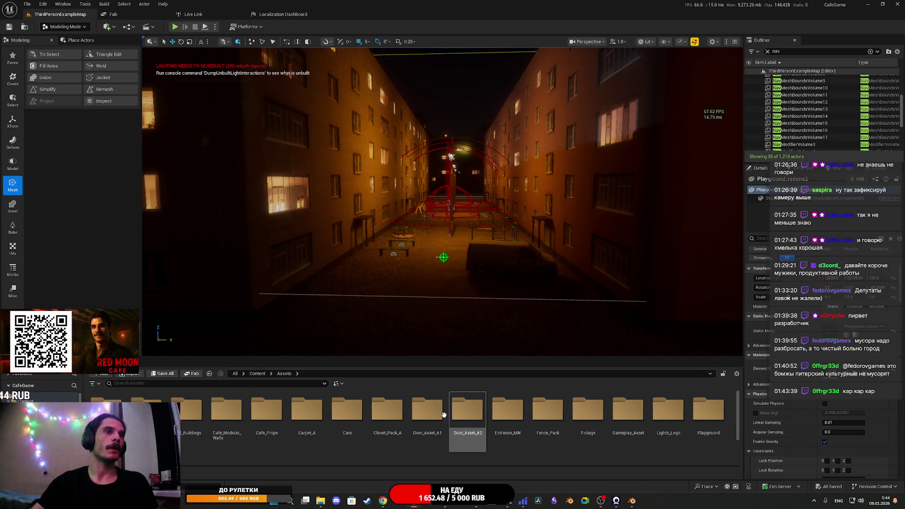
double_click(181, 414)
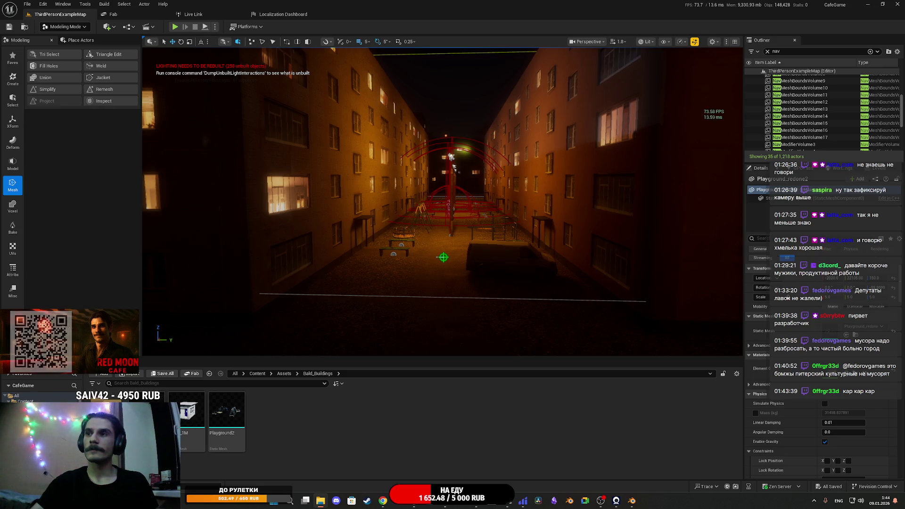
left_click_drag(323, 440, 324, 439)
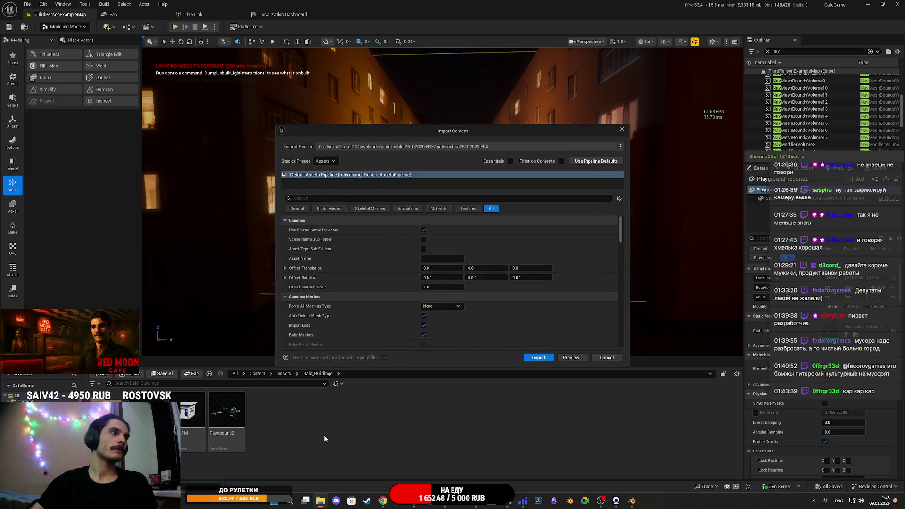
left_click(542, 359)
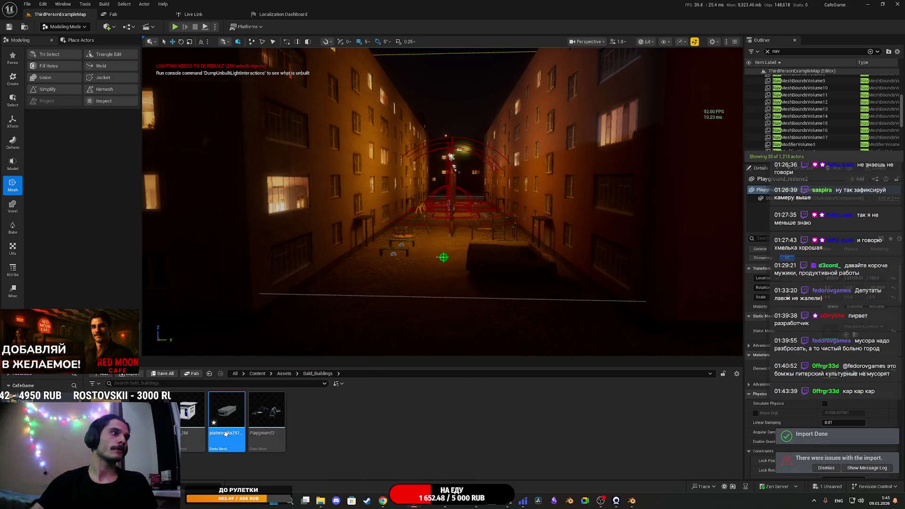
key("F2")
type("5")
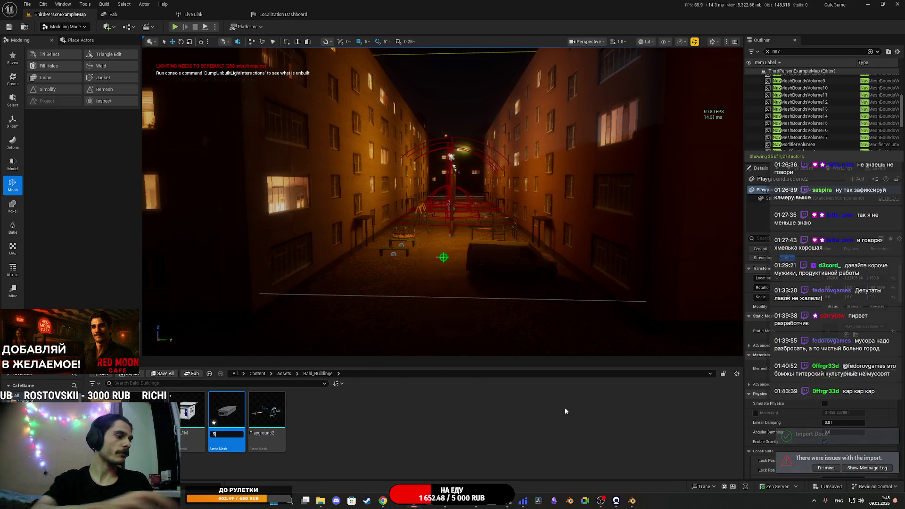
type("_Shop")
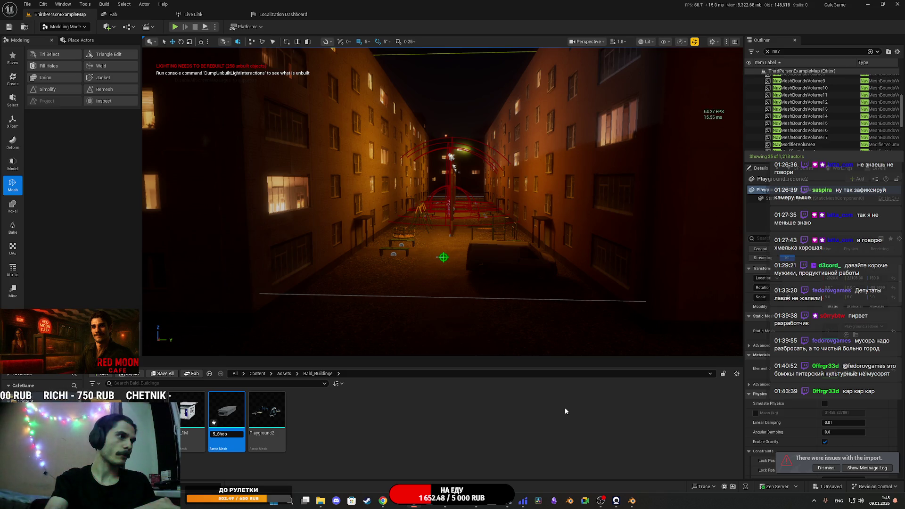
key("Escape")
- Import facade textures 4 and 4E into the Tex folder and save them
key("Return")
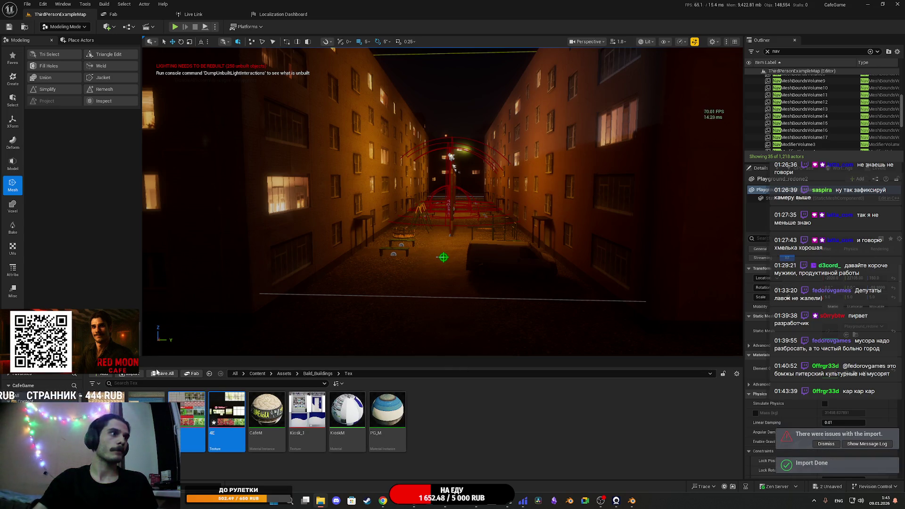
key("ctrl+shift+s")
left_click(507, 327)
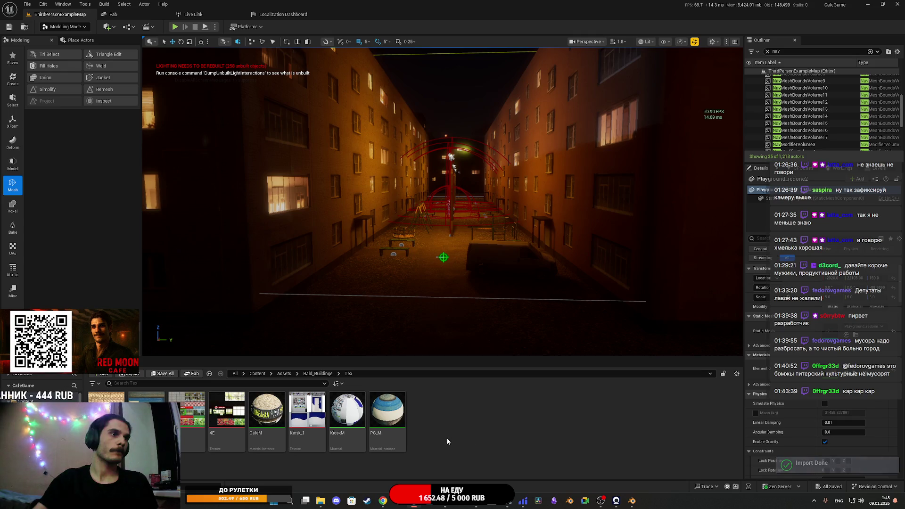
- Duplicate the KioskM material and name the copy 5ShopM
right_click(344, 413)
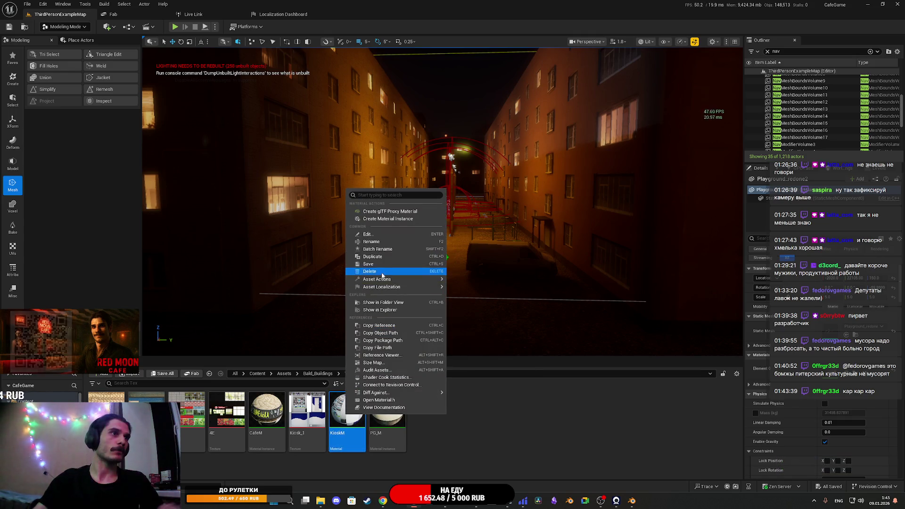
left_click(384, 258)
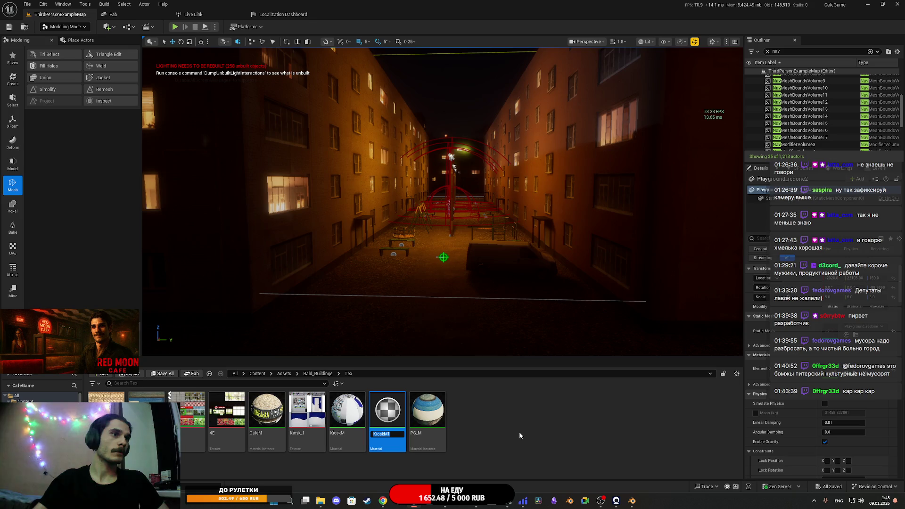
key("BackSpace")
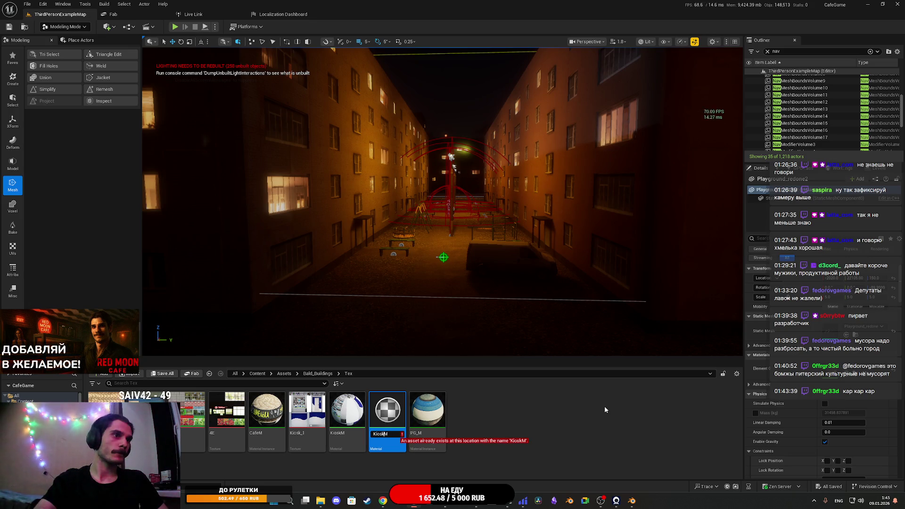
key("BackSpace")
key("BackSpace")
key("BackSpace")
type("5M")
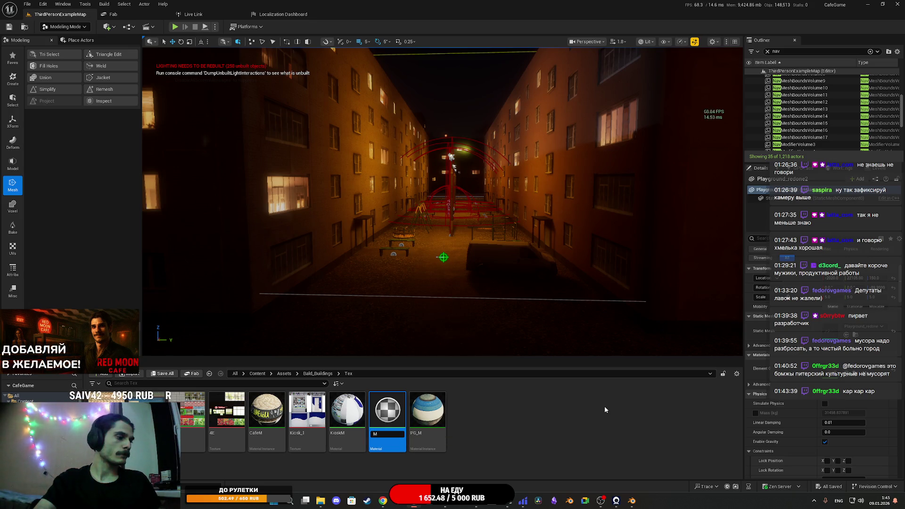
type("Shop")
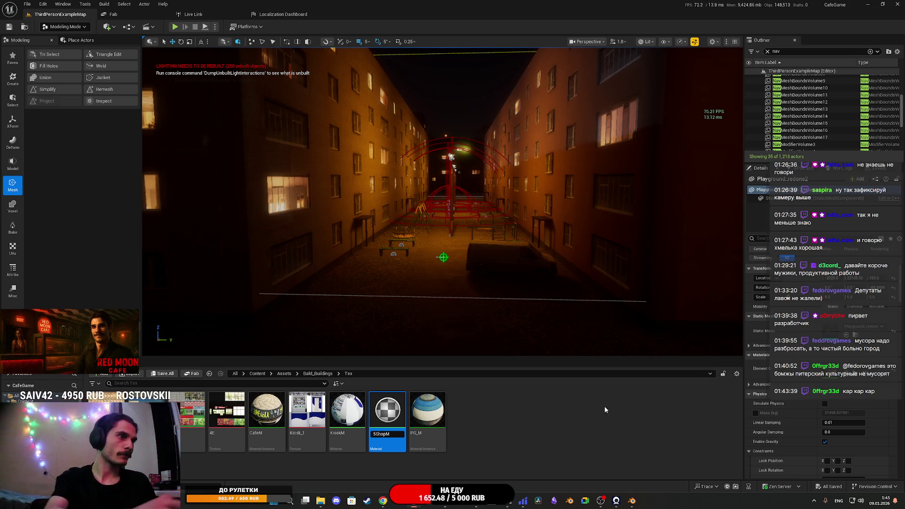
key("Return")
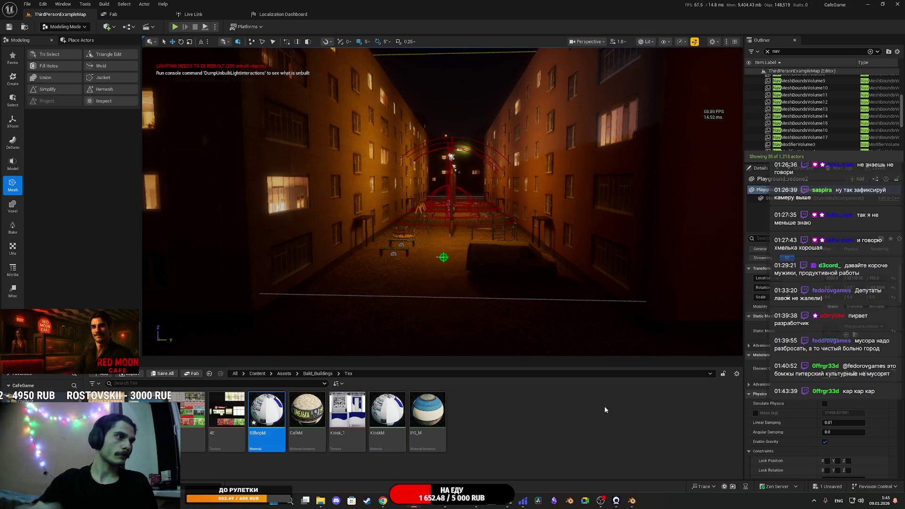
double_click(267, 419)
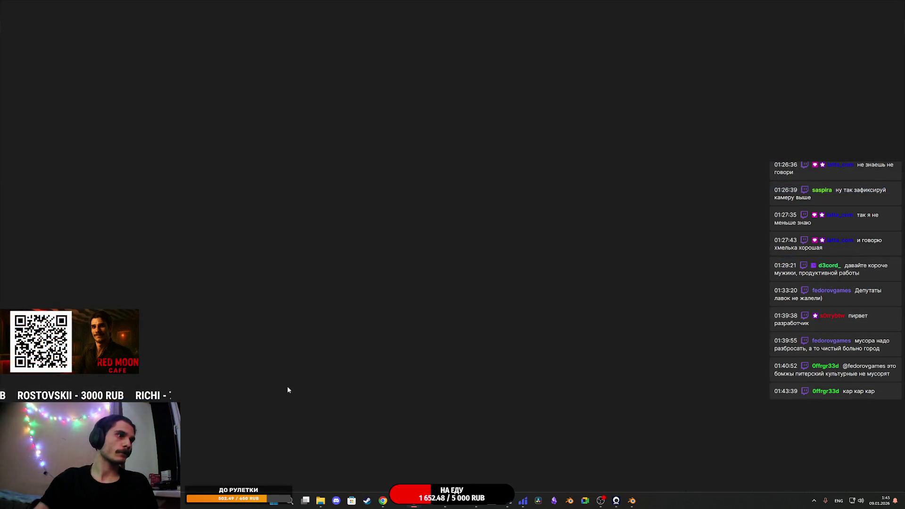
- Float the 5ShopM material editor, inspect texture 4, and select the 4E texture
left_click(880, 5)
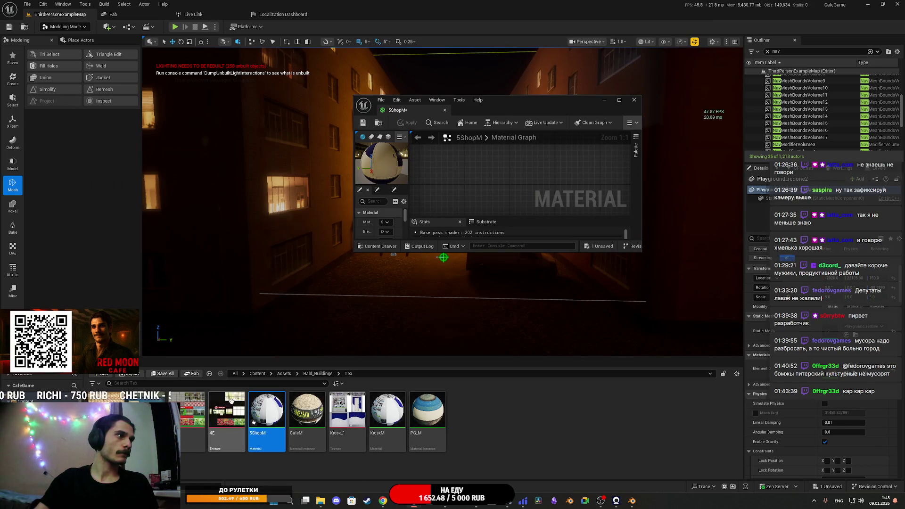
double_click(193, 417)
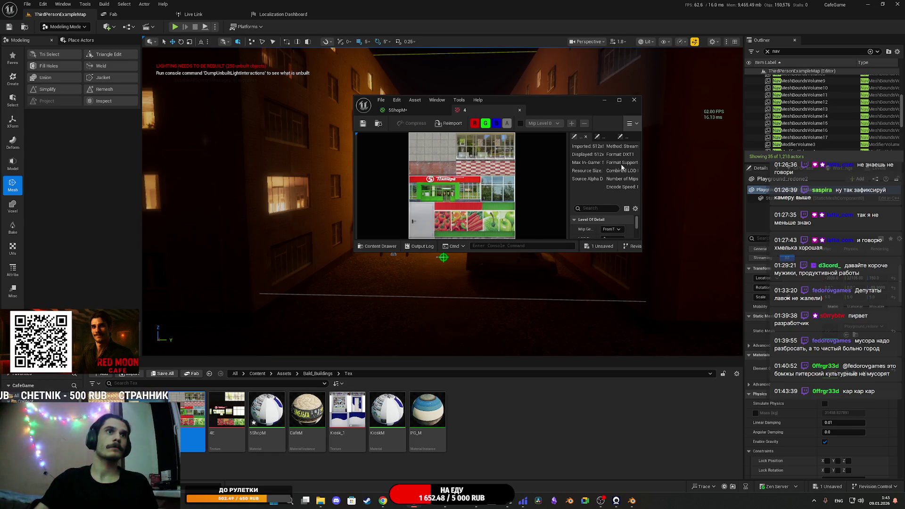
double_click(575, 106)
left_click(754, 12)
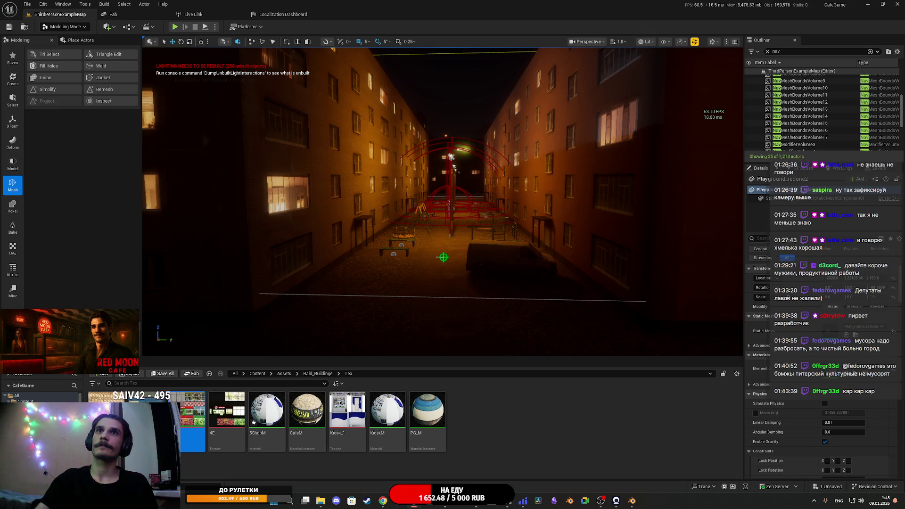
left_click(231, 421)
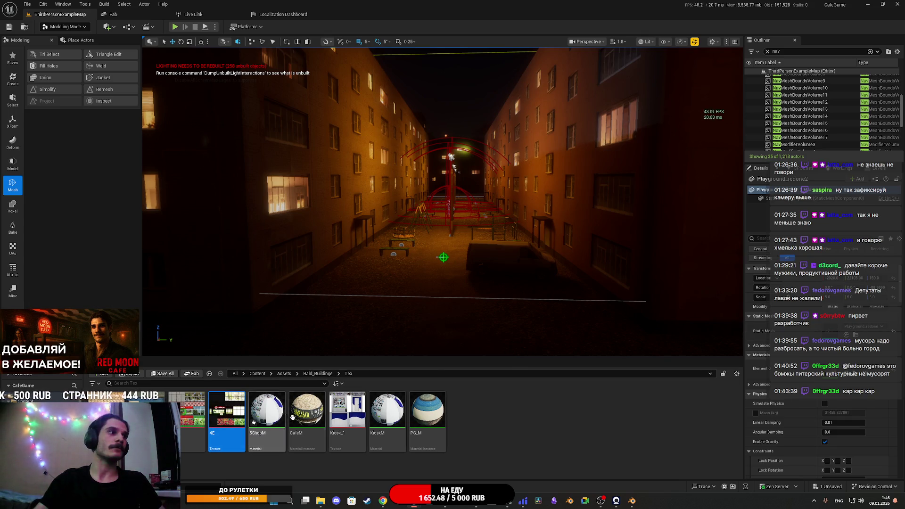
left_click(192, 419)
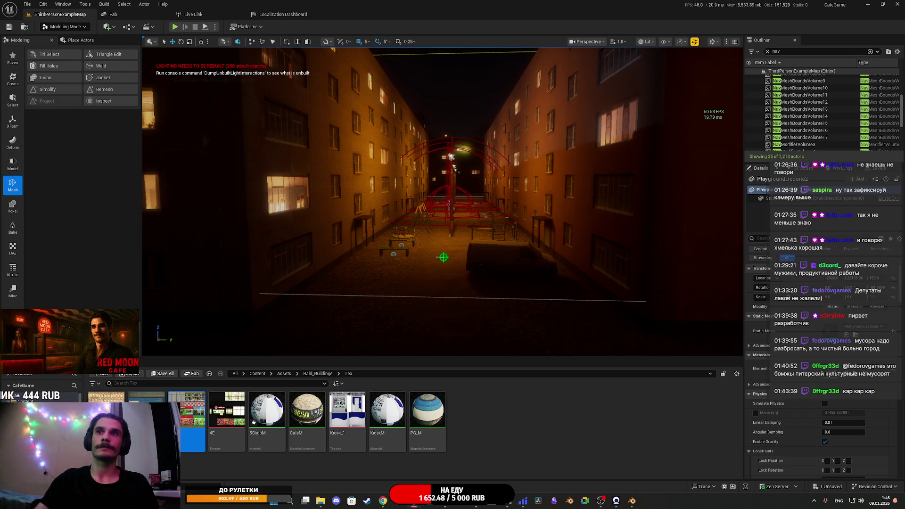
left_click(227, 410)
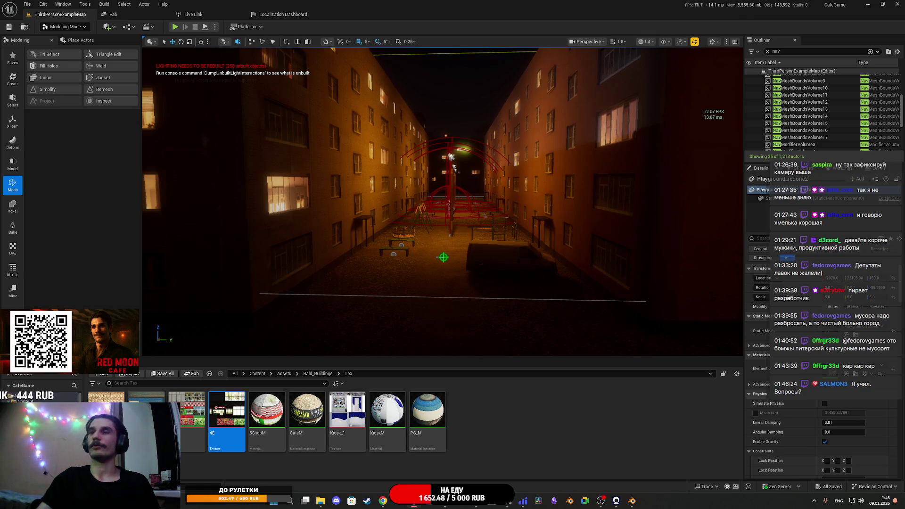
- Select 5ShopM in Tex, close the 5_Shop mesh preview, and return to Bald_Buildings
left_click(310, 374)
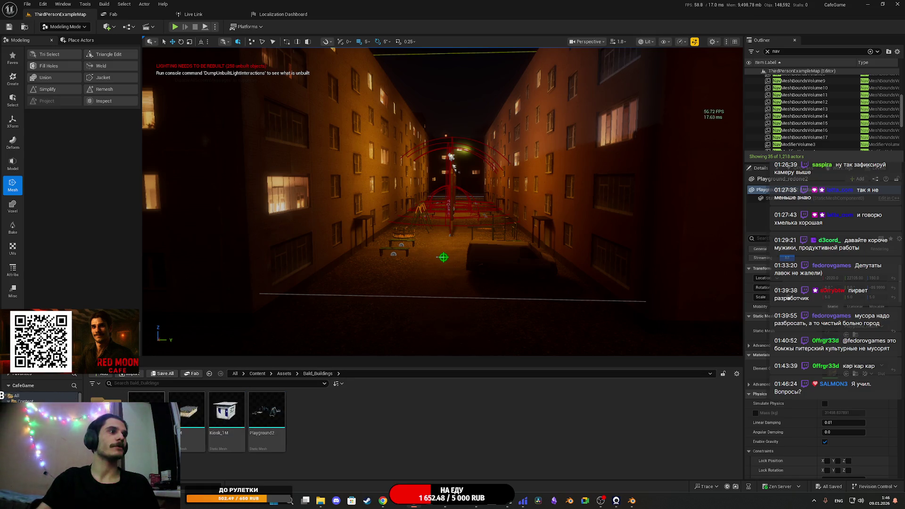
double_click(106, 410)
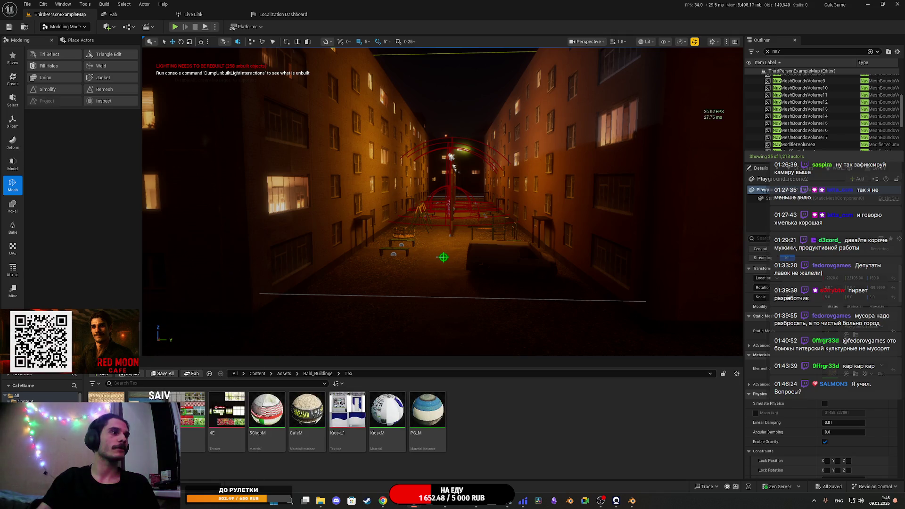
left_click(271, 417)
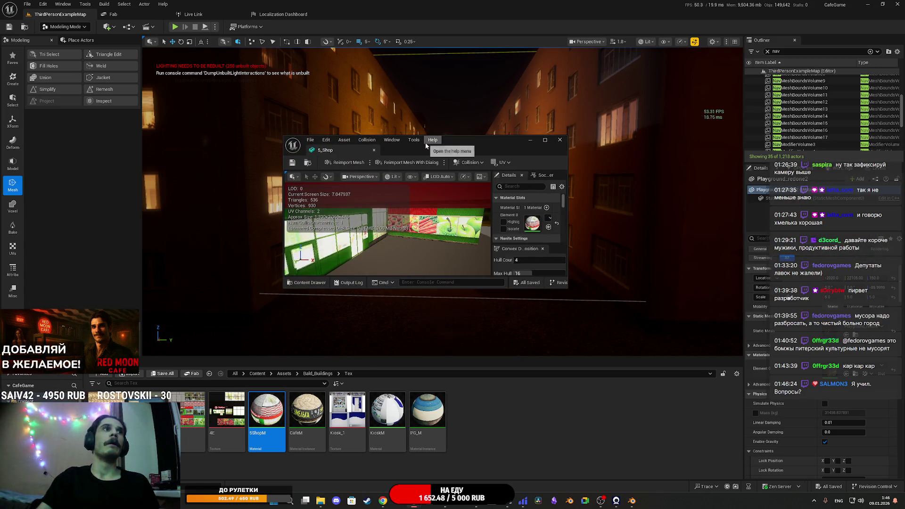
double_click(490, 140)
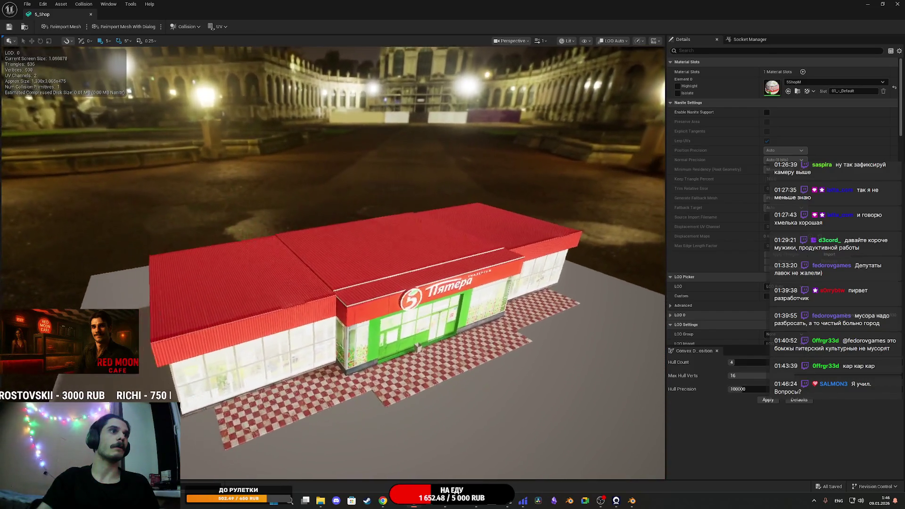
key("alt+Tab")
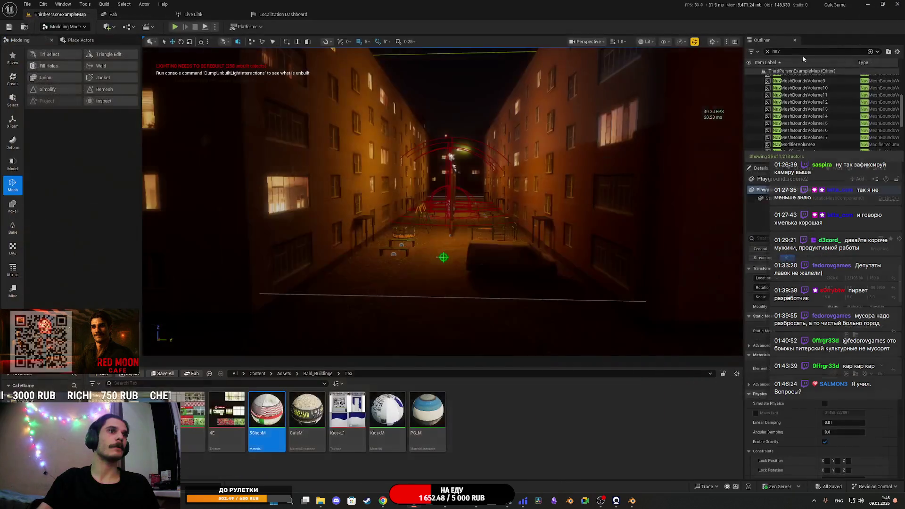
mouse_move(332, 359)
left_mouse_down()
mouse_move(332, 339)
mouse_move(311, 330)
mouse_move(330, 321)
mouse_move(333, 359)
mouse_move(351, 255)
left_mouse_up()
left_click(317, 373)
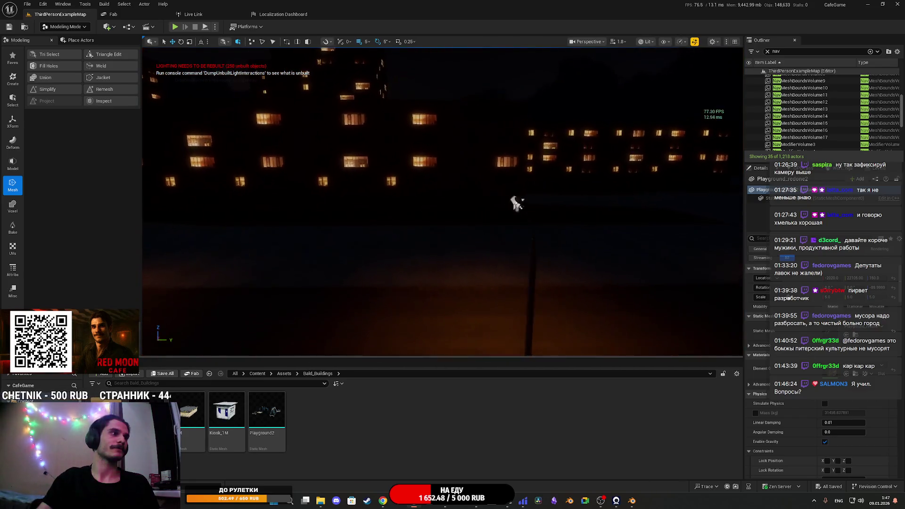
- Place the 5_Shop mesh in the level, lower it onto the ground, and start a play-test
mouse_move(196, 425)
left_mouse_down()
mouse_move(462, 268)
mouse_move(460, 285)
left_mouse_up()
key("f")
mouse_move(555, 56)
left_mouse_down()
mouse_move(424, 66)
mouse_move(482, 206)
left_mouse_up()
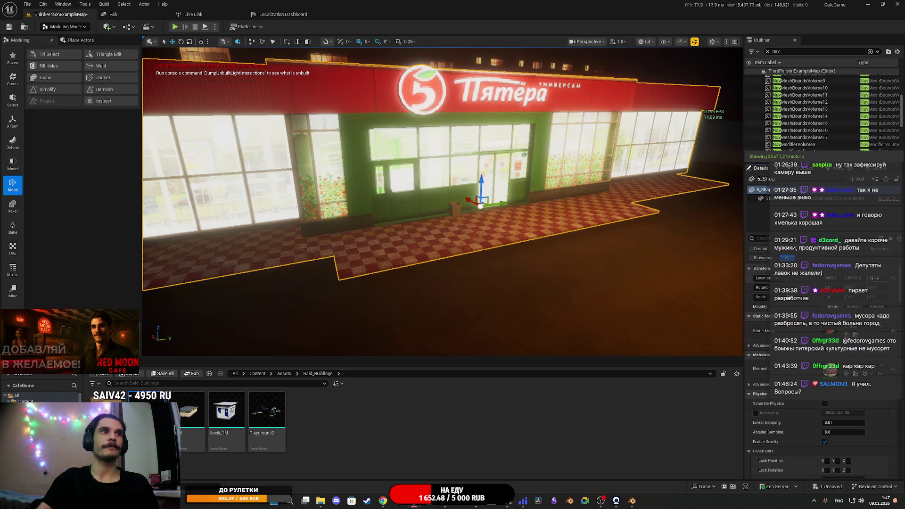
left_click_drag(480, 207, 480, 215)
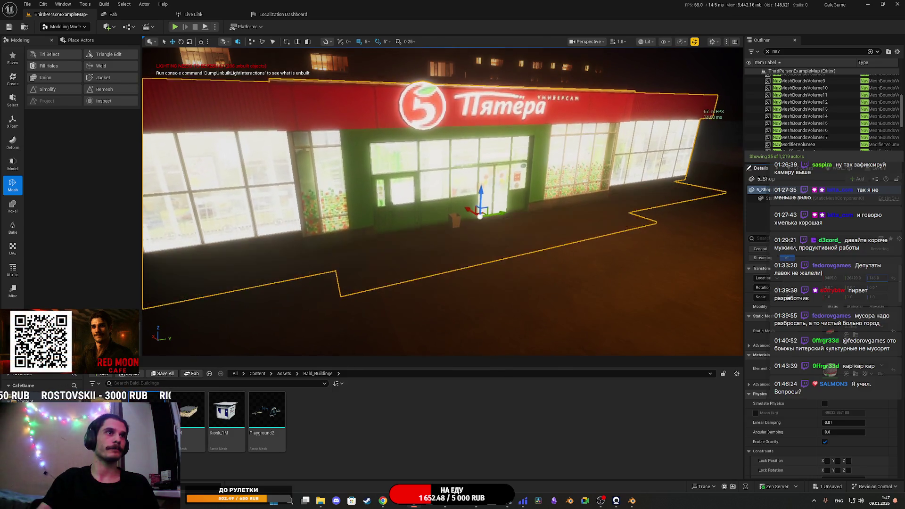
left_click_drag(526, 271, 339, 188)
left_click(378, 184)
mouse_move(398, 187)
left_mouse_down()
mouse_move(468, 243)
mouse_move(553, 86)
left_mouse_up()
mouse_move(403, 222)
left_mouse_down()
mouse_move(344, 229)
mouse_move(306, 202)
mouse_move(329, 222)
mouse_move(405, 216)
left_mouse_up()
left_click_drag(536, 246, 399, 291)
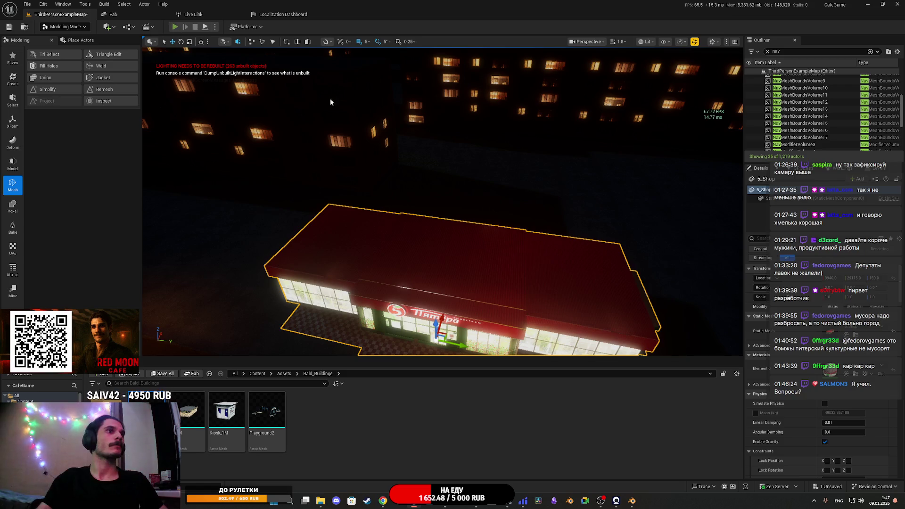
key("alt+p")
key("F11")
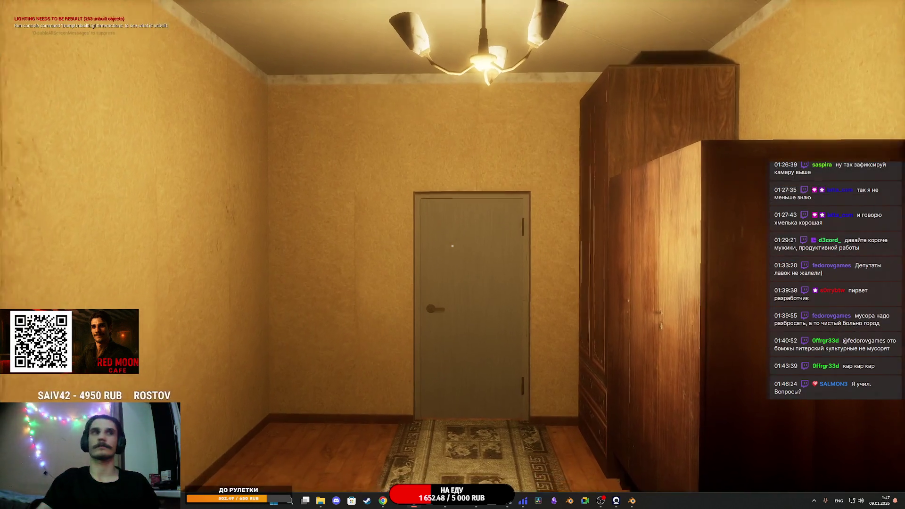
key("w")
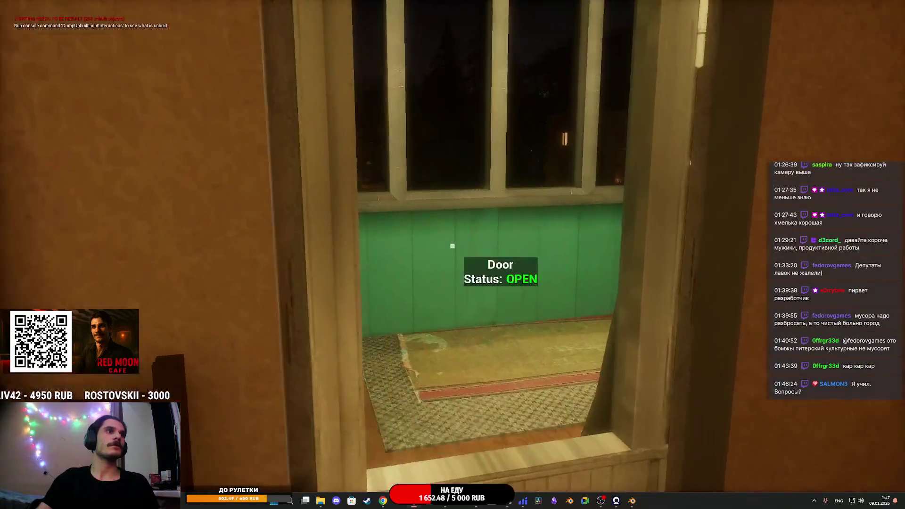
key("w")
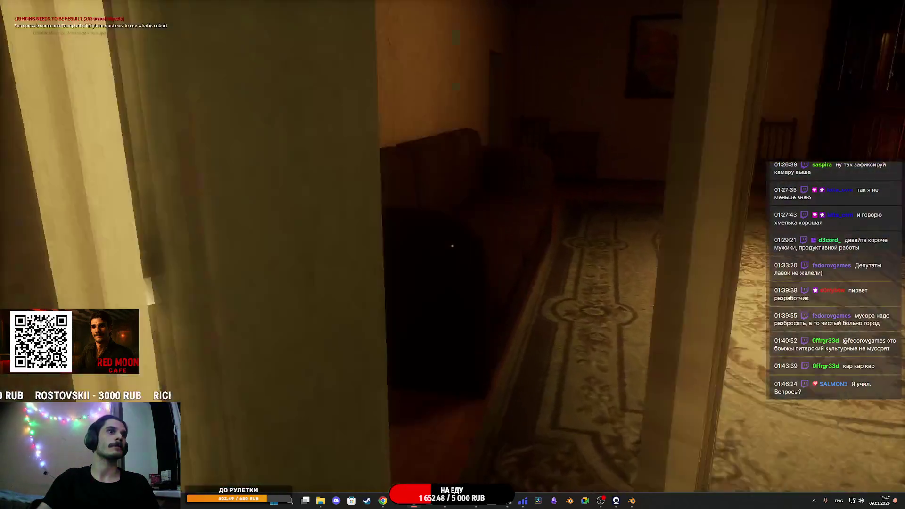
key("w")
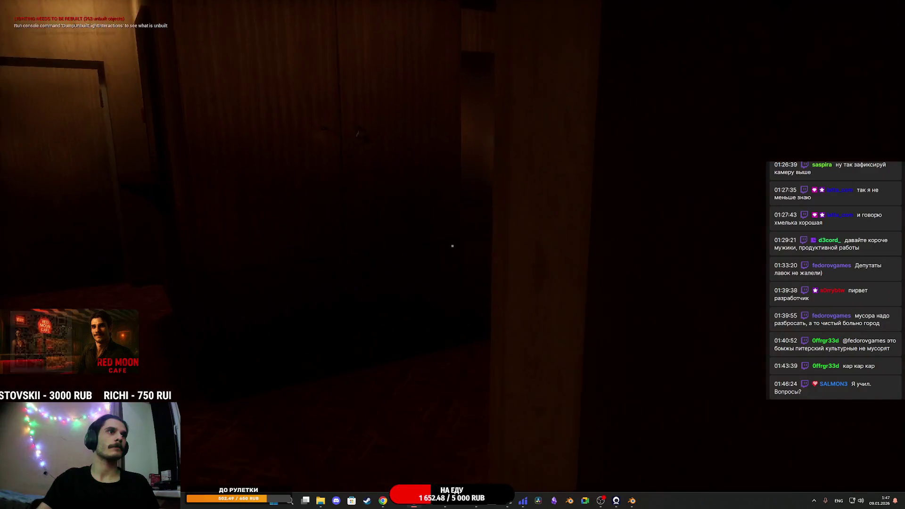
key("w")
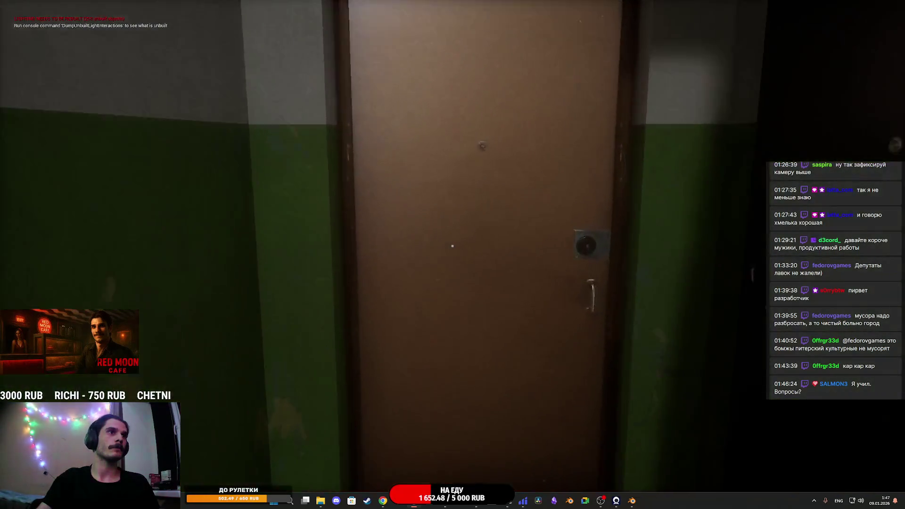
key("w")
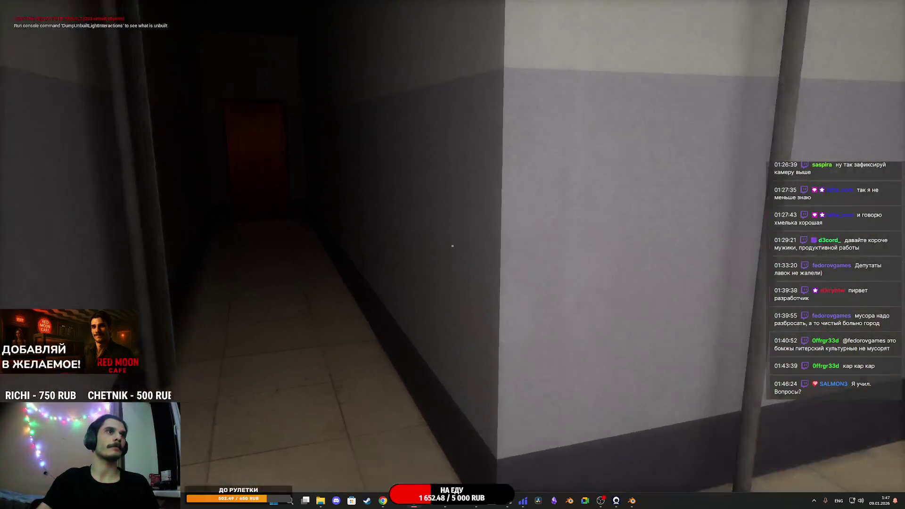
key("w")
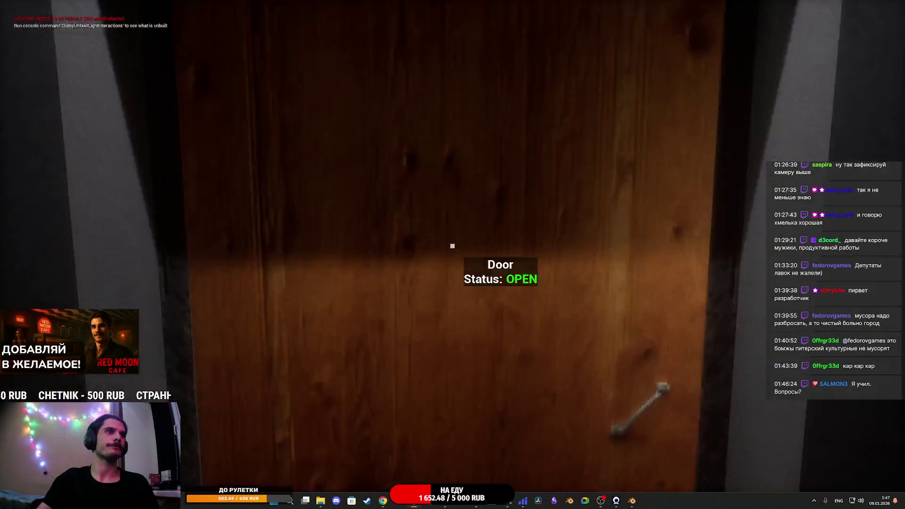
key("e")
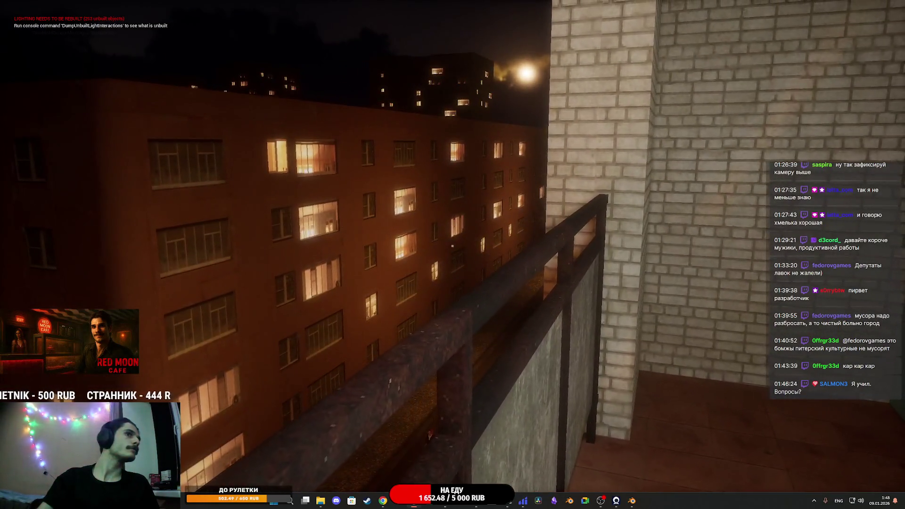
key("e")
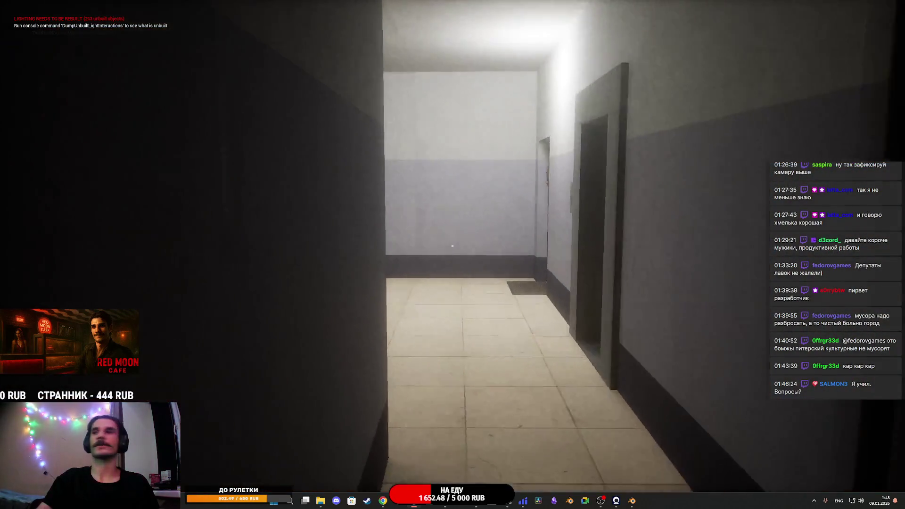
key("w")
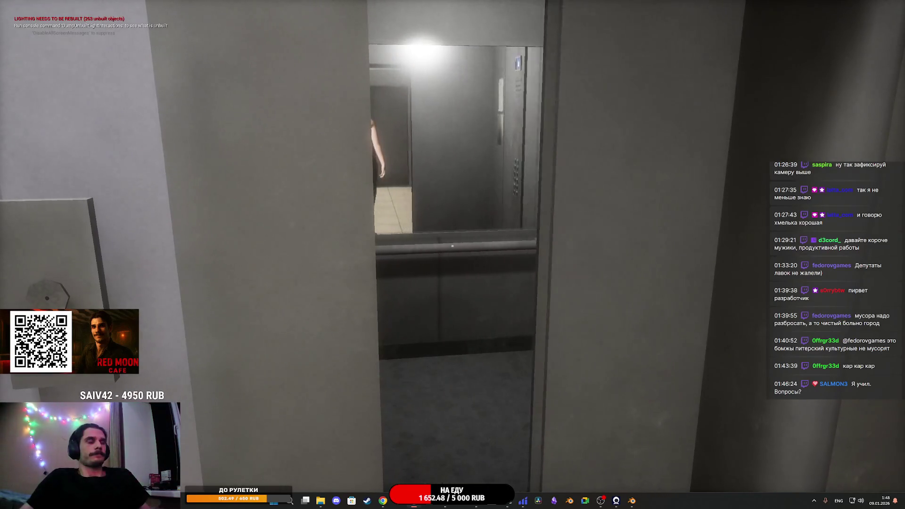
key("w")
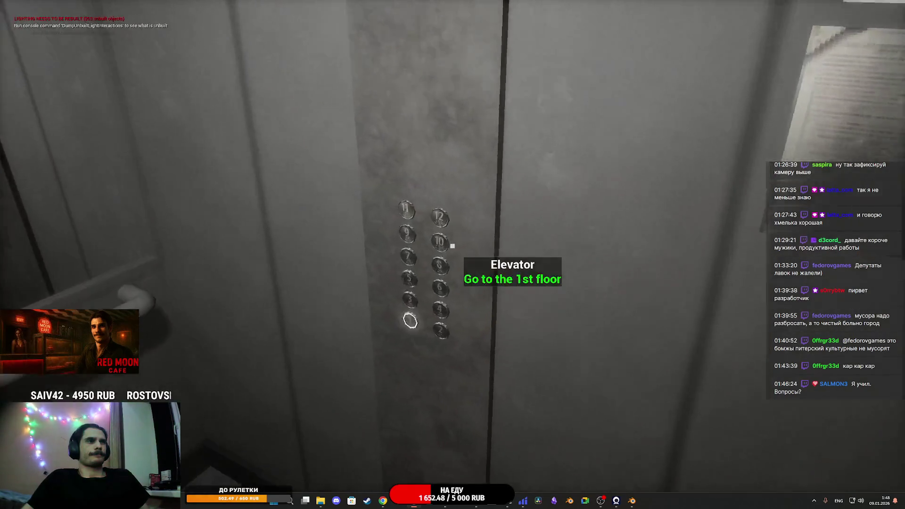
key("e")
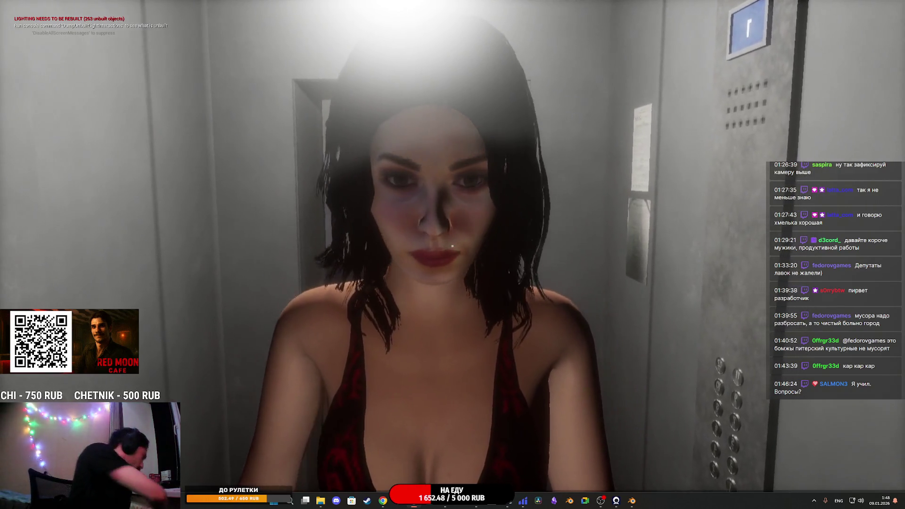
key("w")
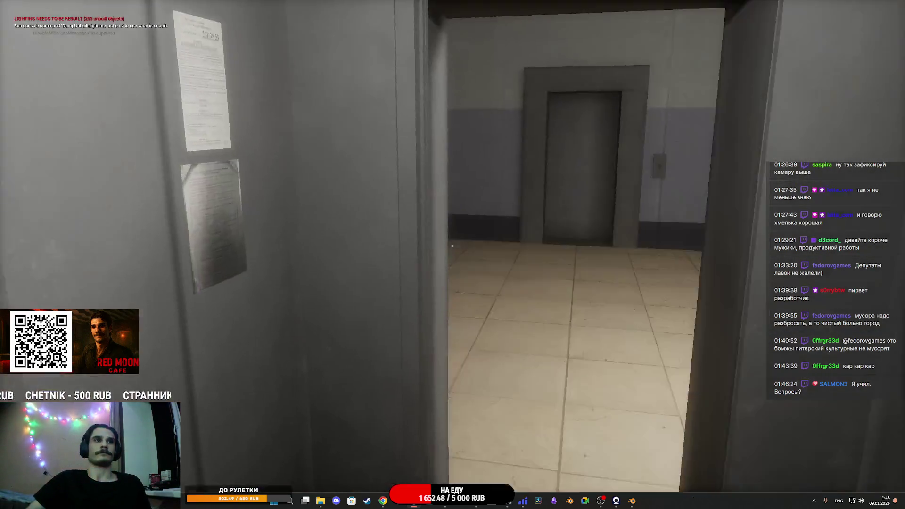
key("w")
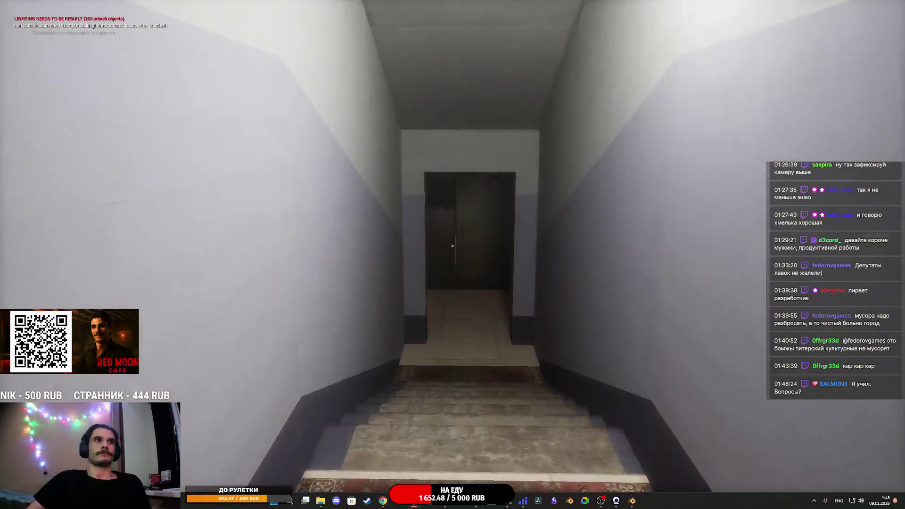
key("w")
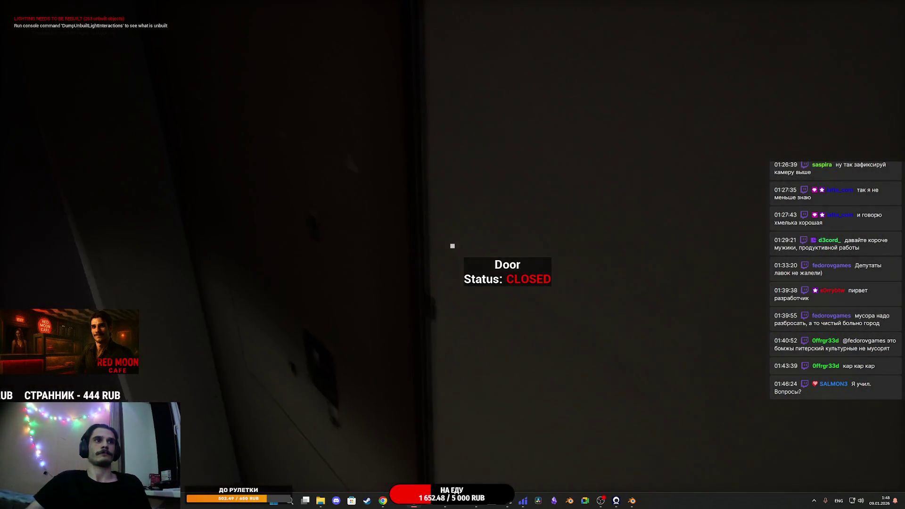
key("w")
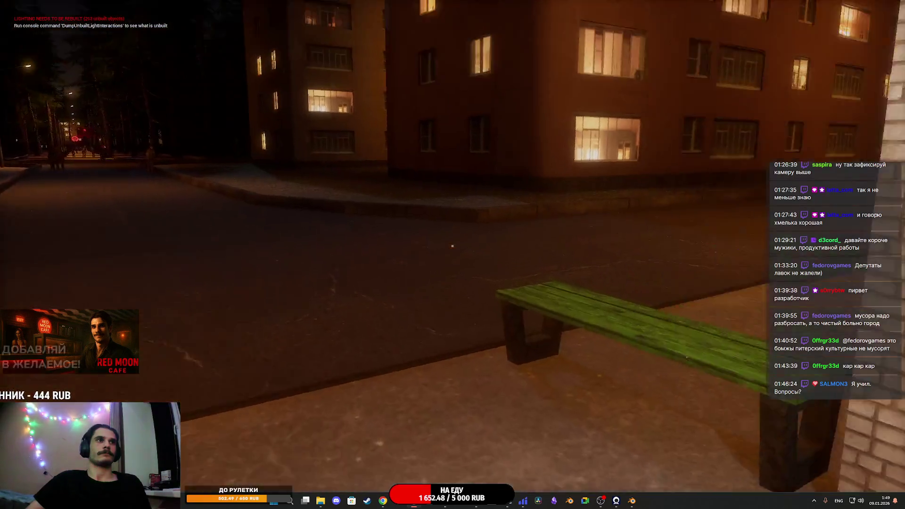
key("w")
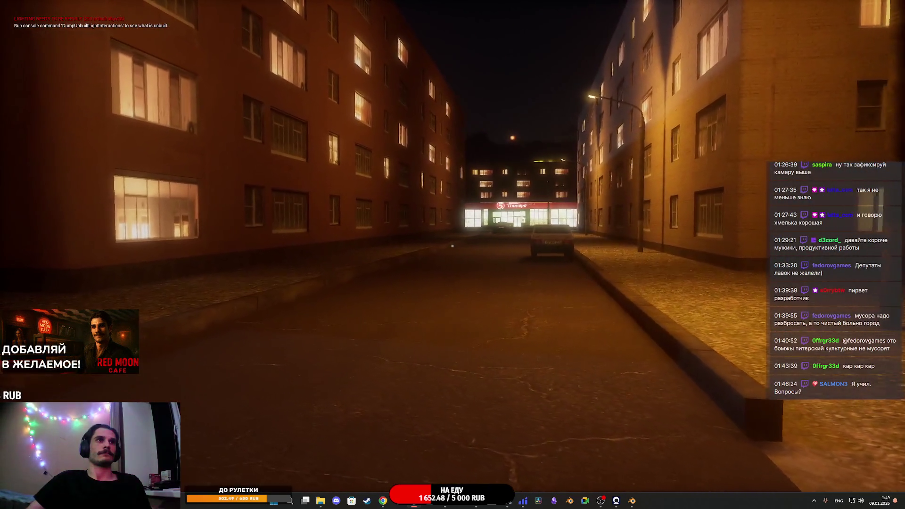
key("w")
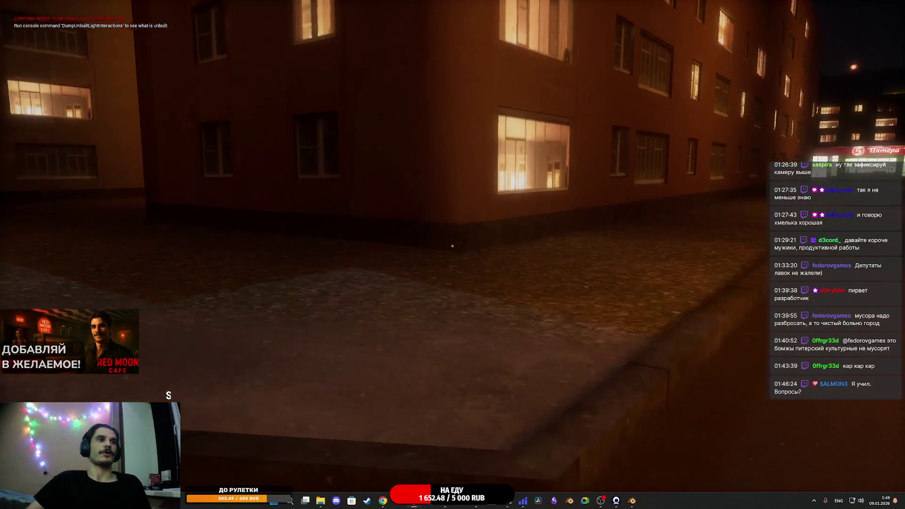
key("w")
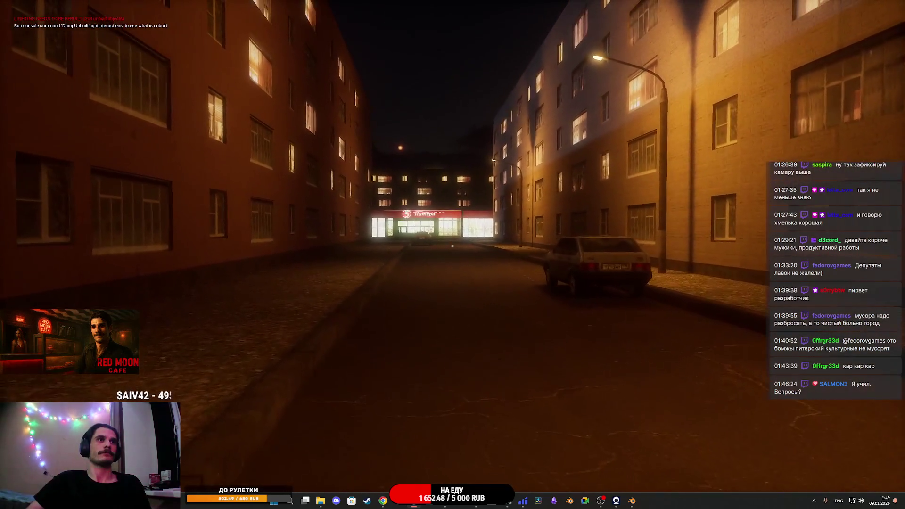
key("w")
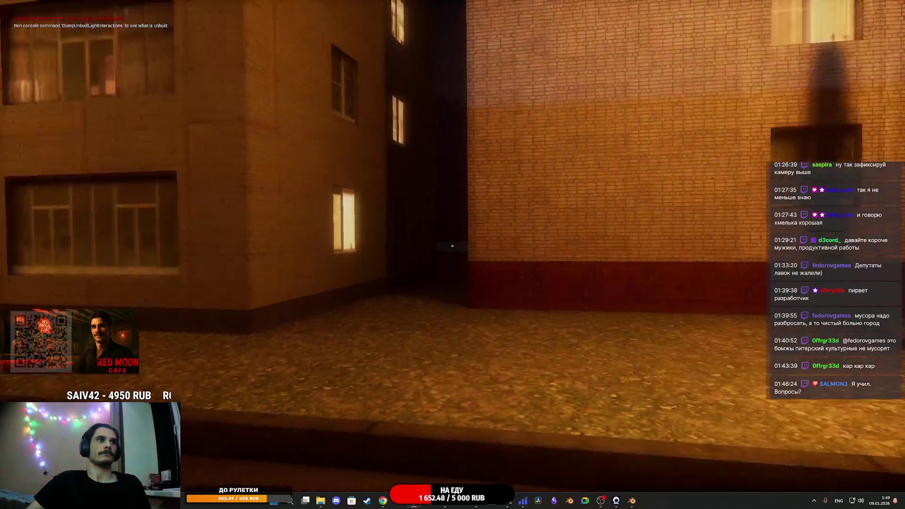
key("w")
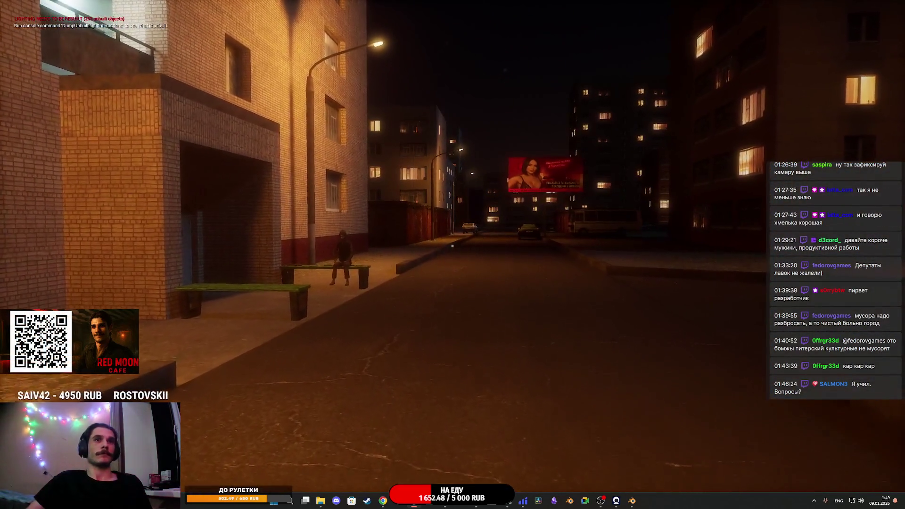
key("Escape")
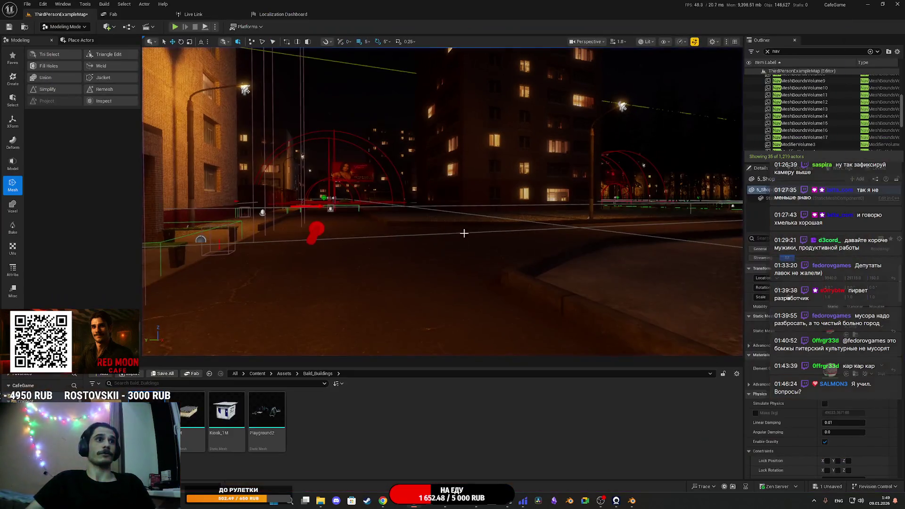
- Open the 5ShopM material from the Tex folder and shift the EM texture node left
double_click(146, 410)
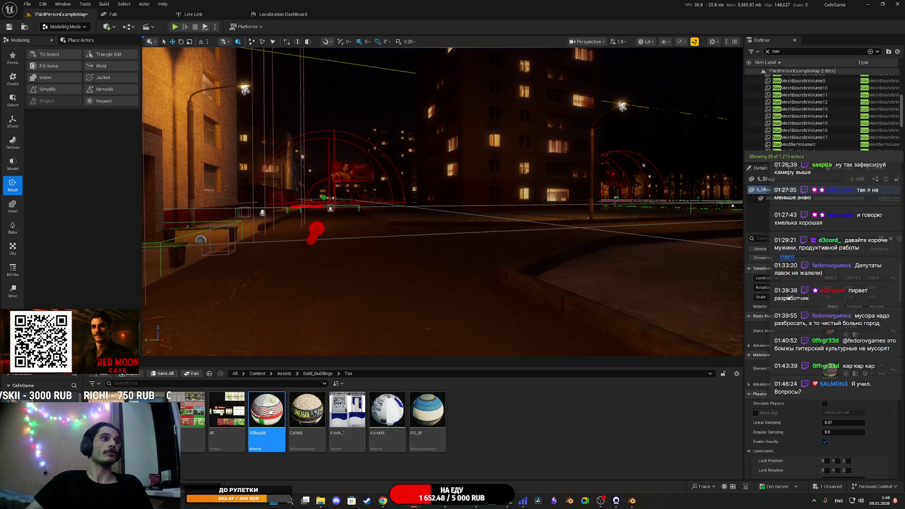
double_click(270, 411)
left_click_drag(411, 267, 361, 266)
- Insert a Multiply node between the EM texture and the material output
mouse_move(375, 222)
left_mouse_down()
mouse_move(395, 238)
mouse_move(438, 242)
left_mouse_up()
type("m")
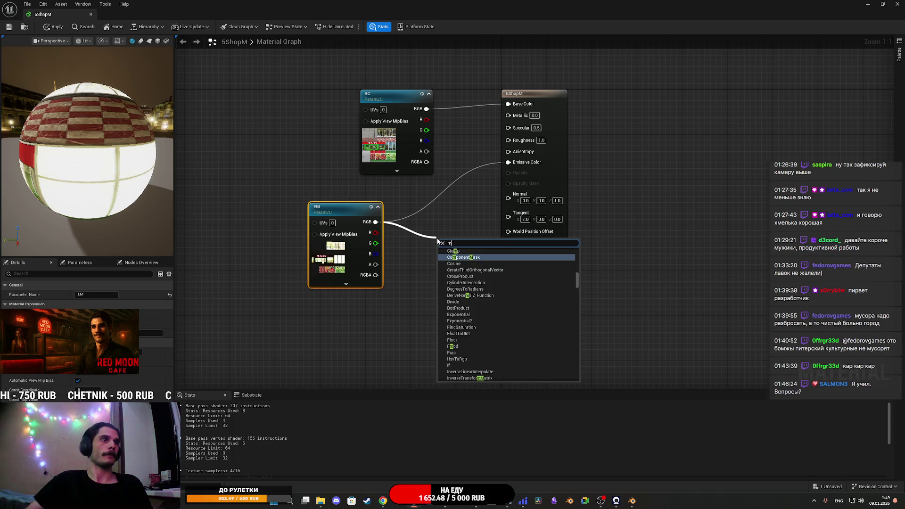
key("Escape")
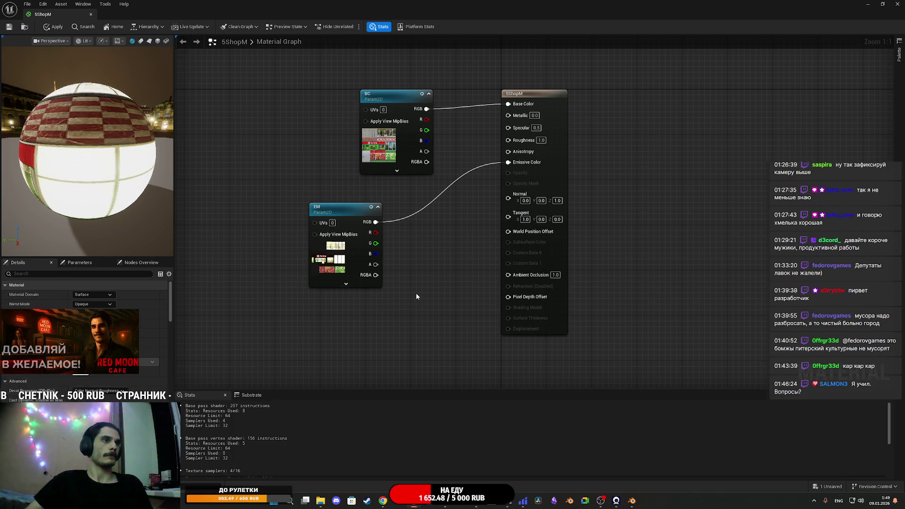
left_click(416, 292)
left_click_drag(422, 309, 407, 247)
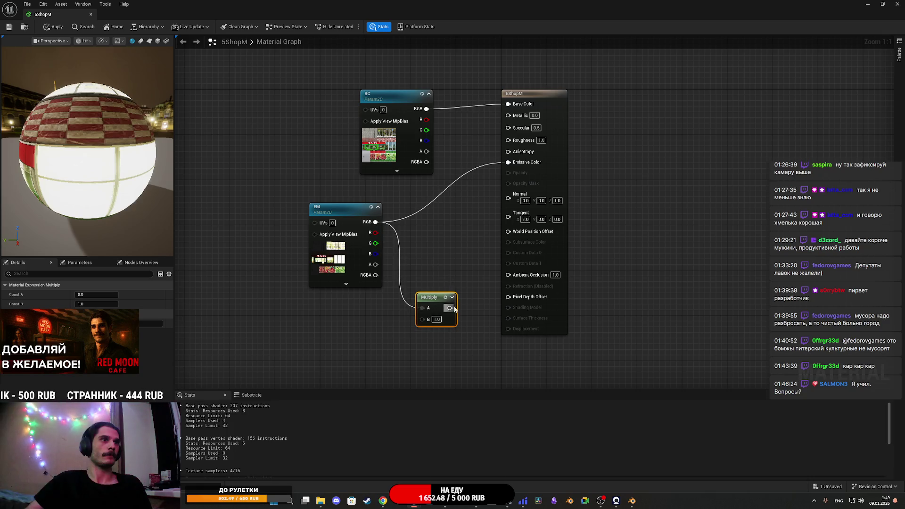
left_click_drag(437, 296, 431, 212)
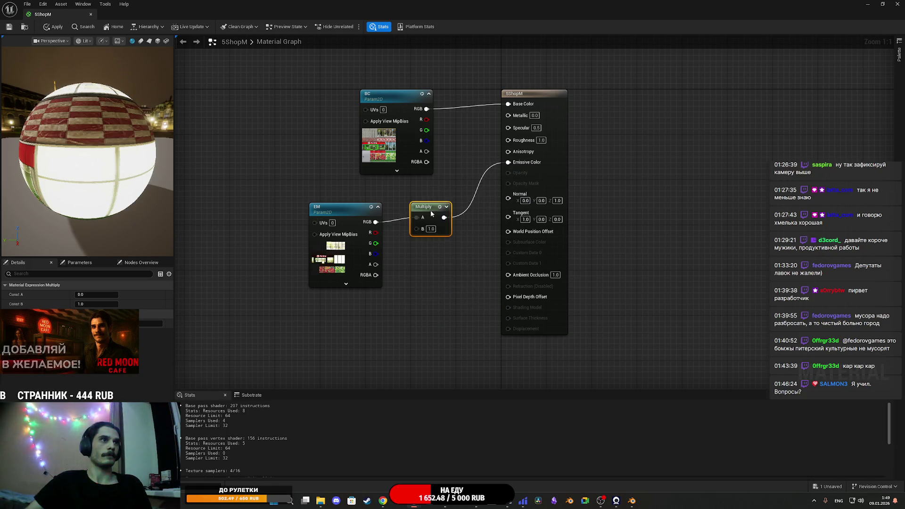
- Add an EM_V scalar parameter (initially 0.5) and wire it into Multiply's B input
left_click(395, 316)
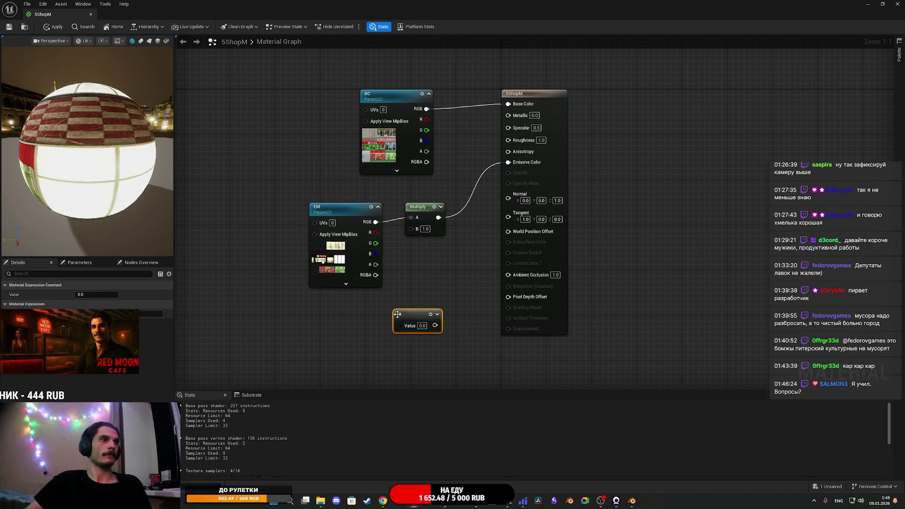
right_click(409, 313)
left_click(442, 336)
type("EM_V")
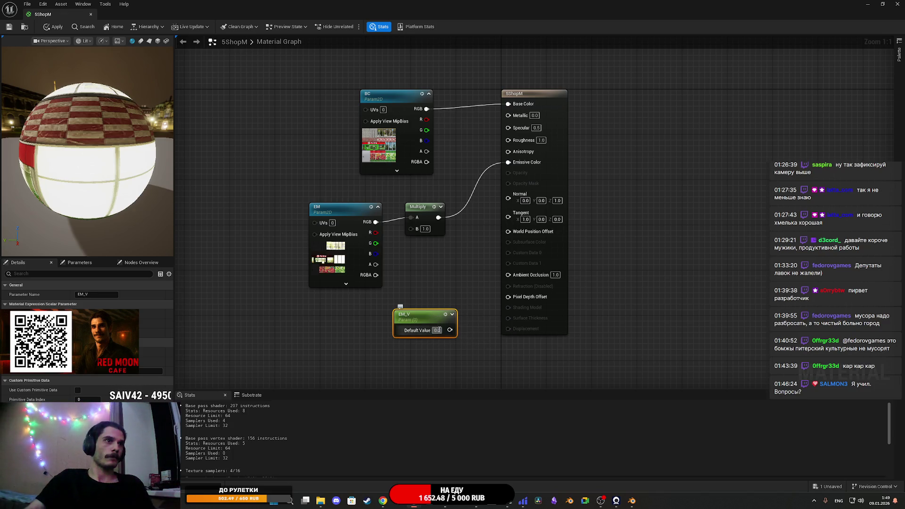
type("0.5")
key("Return")
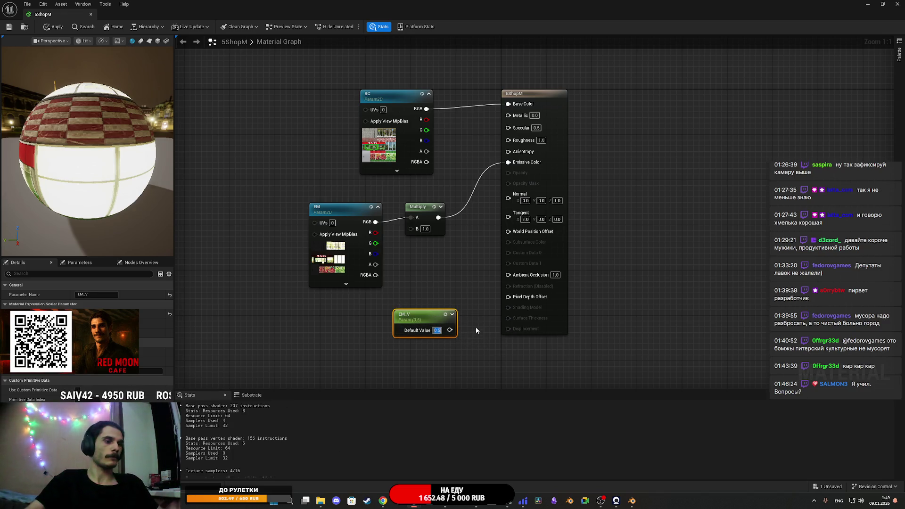
left_click_drag(407, 240, 411, 229)
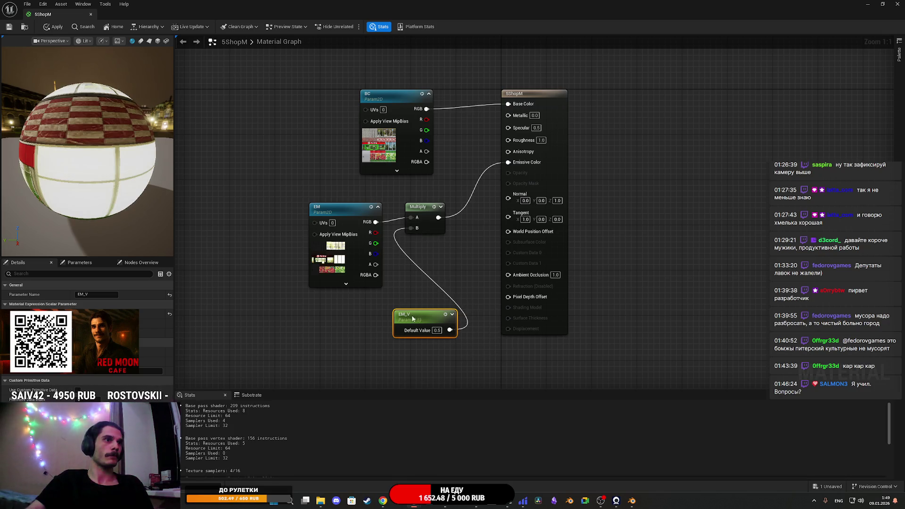
left_click_drag(418, 319, 333, 308)
- Set EM_V's default to 0.25, then apply and save the material
left_click_drag(83, 225, 120, 217)
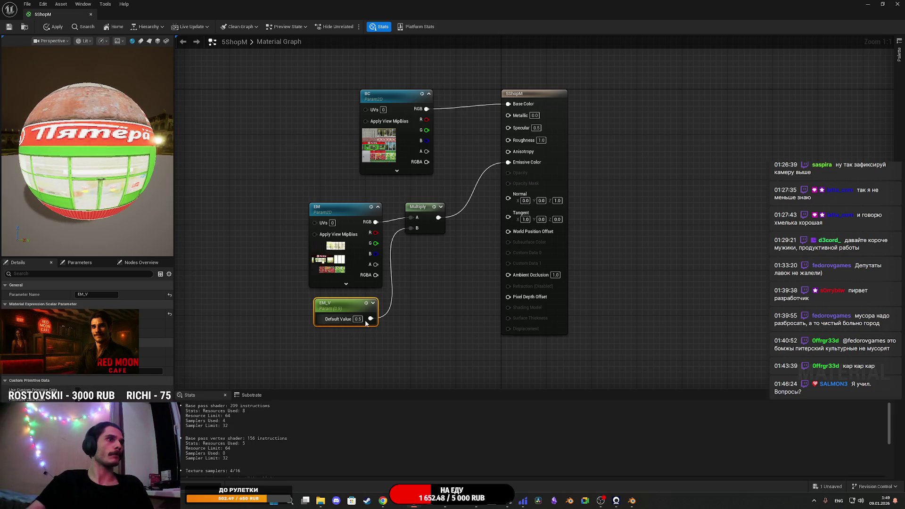
type("2")
key("Return")
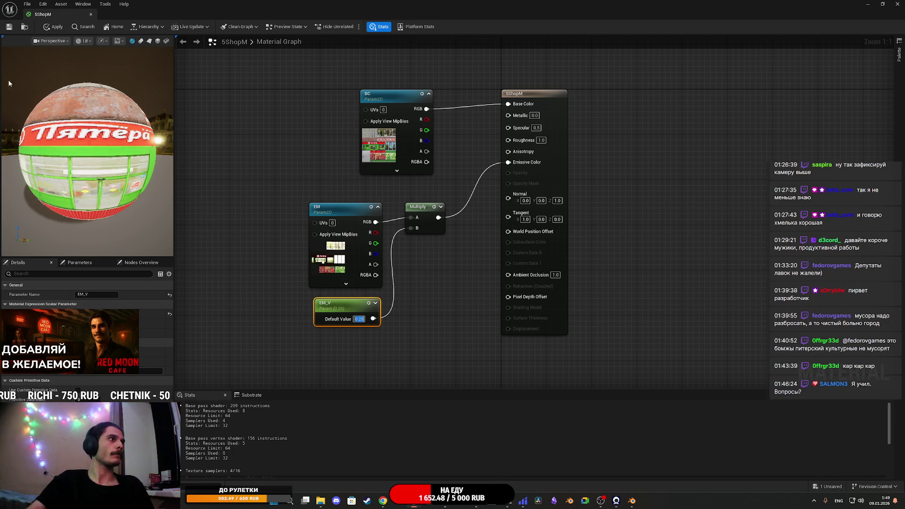
left_click(10, 28)
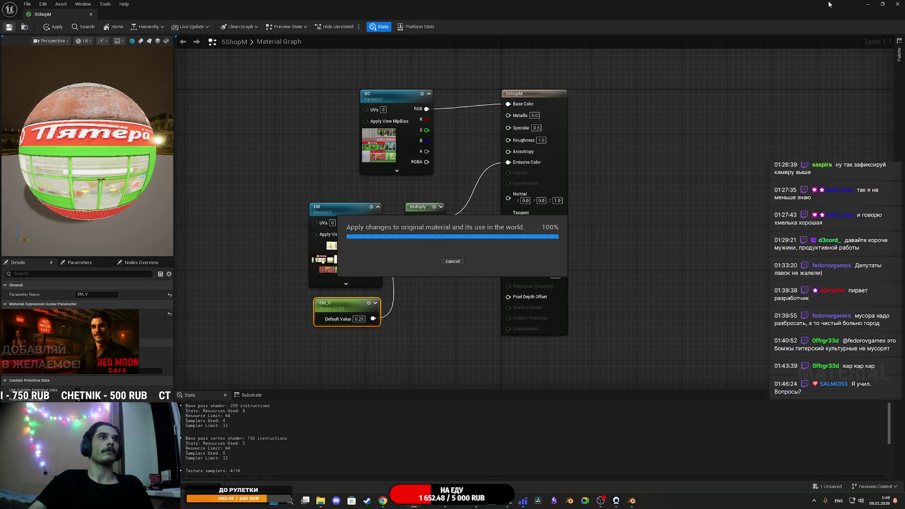
left_click(867, 4)
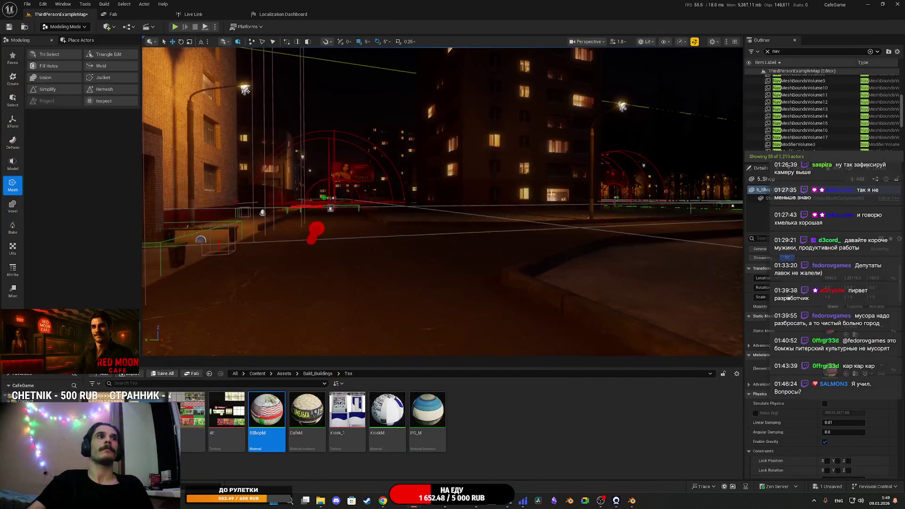
- In game view, fly down the night street to inspect the dimmed Pyaterochka facade
key("g")
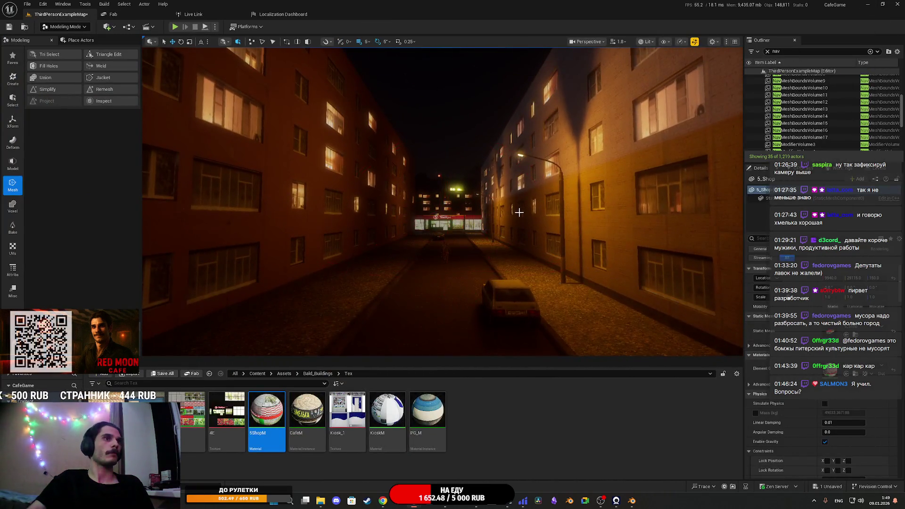
key("f")
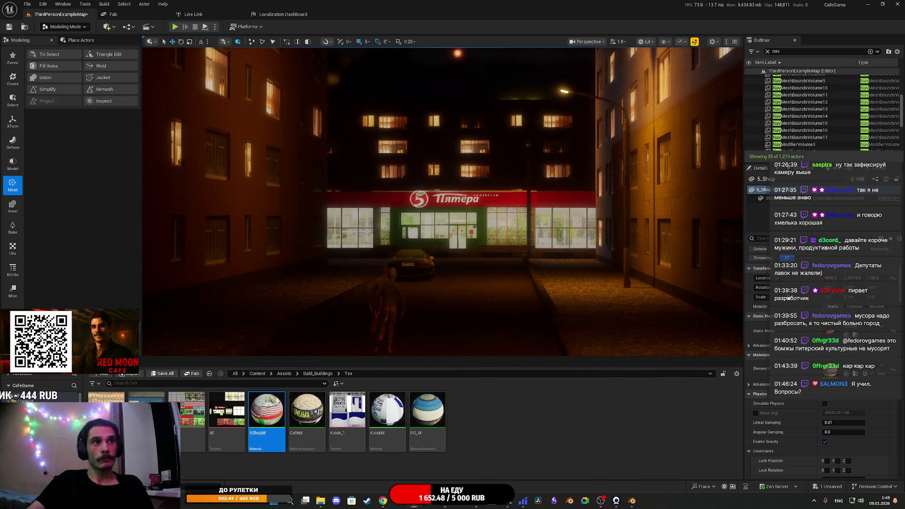
scroll(442, 235, "down", 5)
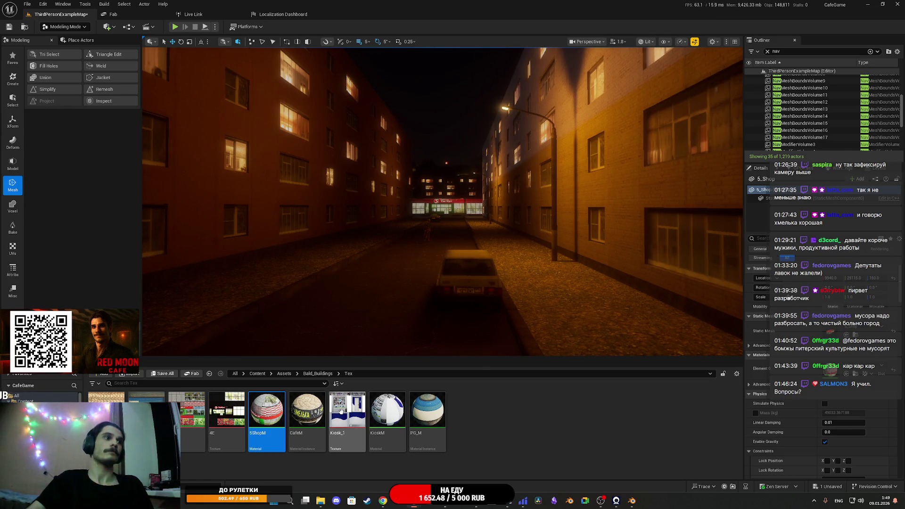
double_click(266, 413)
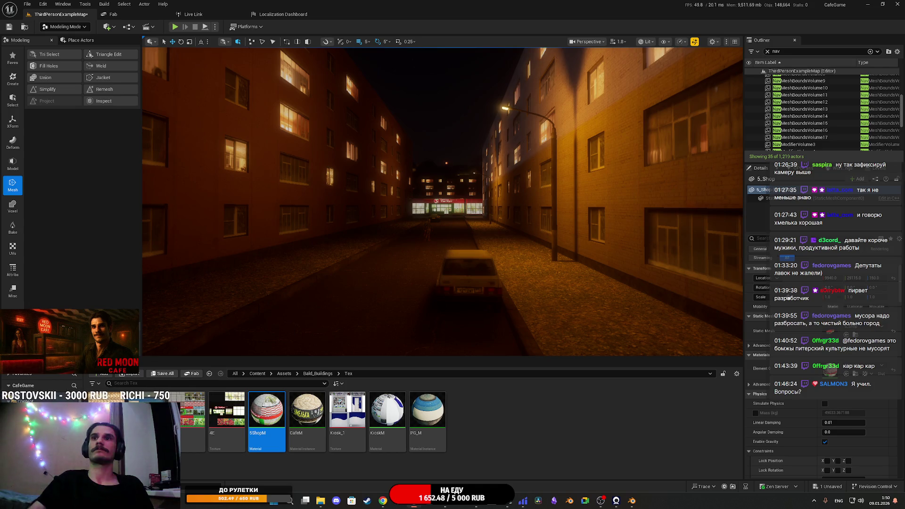
- Save the selected level package and start playing the level in the editor
left_click(163, 373)
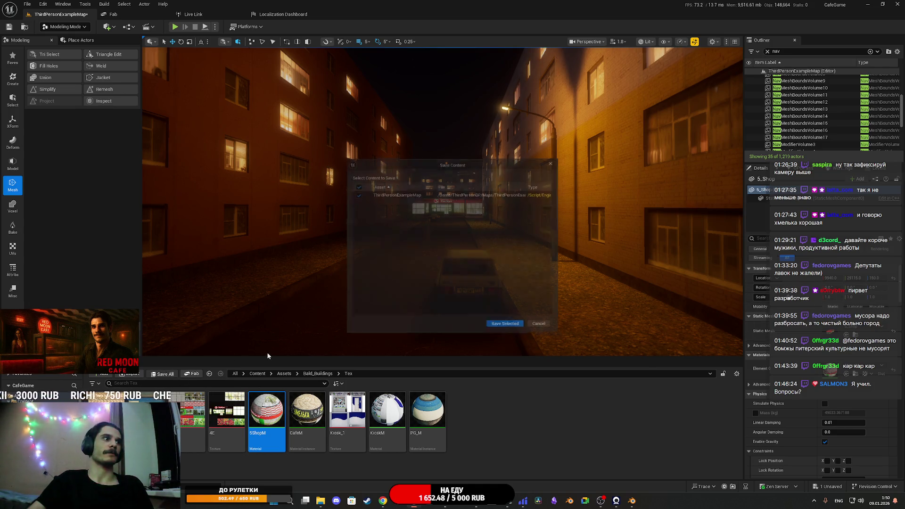
left_click(512, 326)
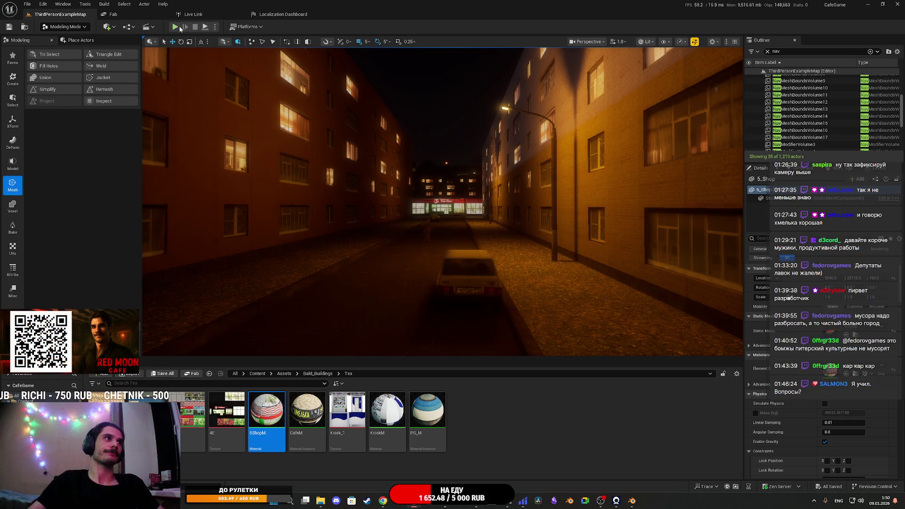
key("alt+p")
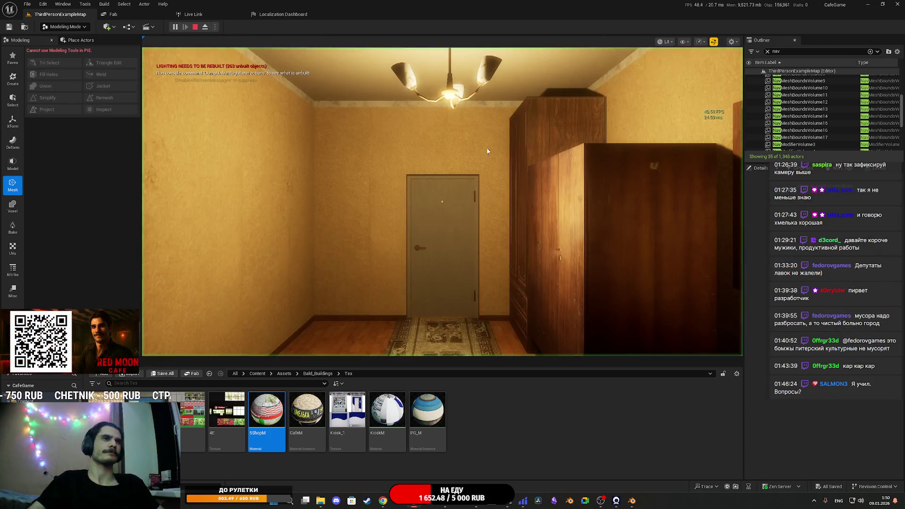
- Go fullscreen, ride the elevator and step out into the hallway
key("F11")
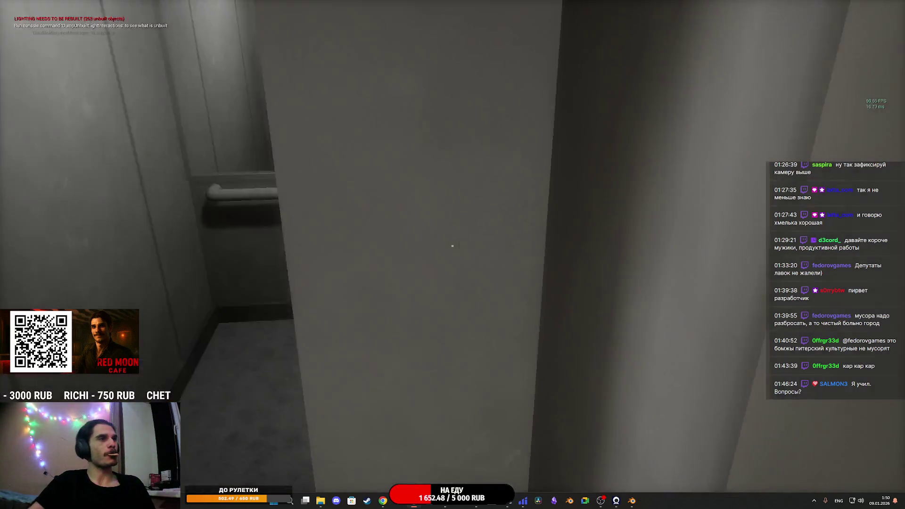
key("e")
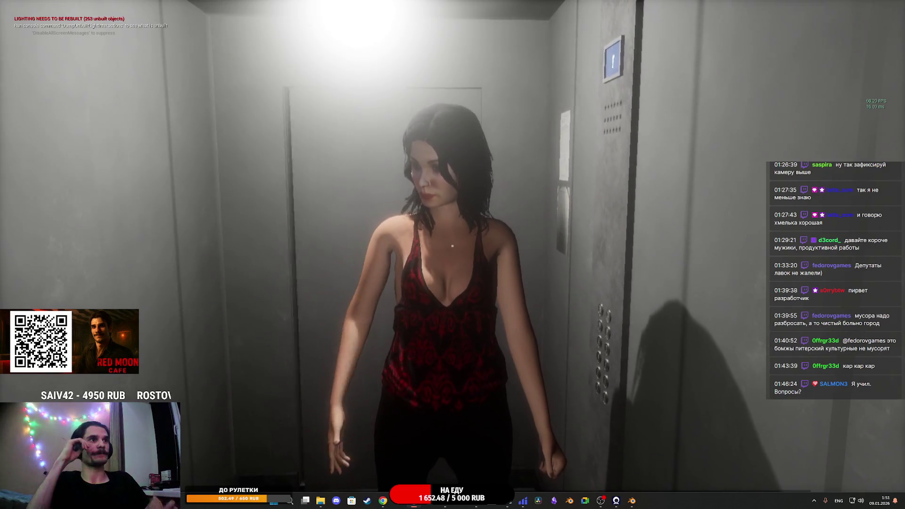
key("w")
key("w")
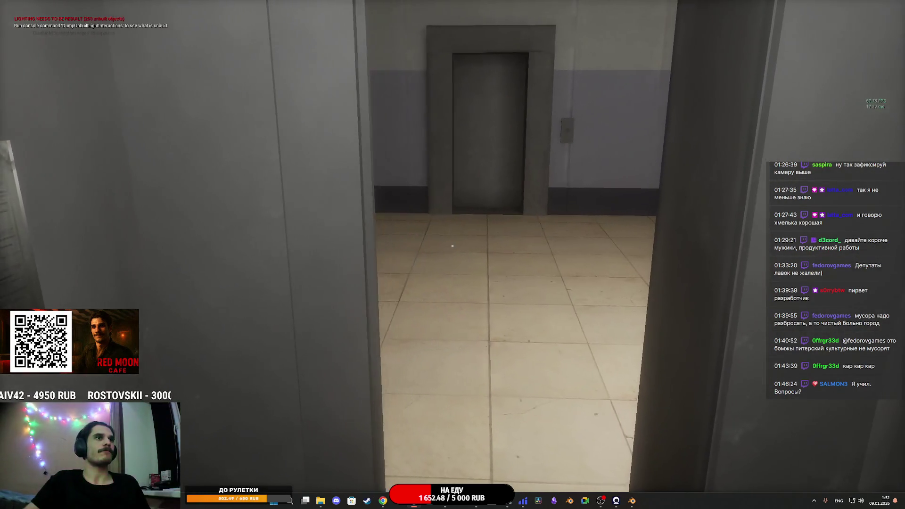
- Walk down the hallway through the door to the street, then stop the playtest
key("w")
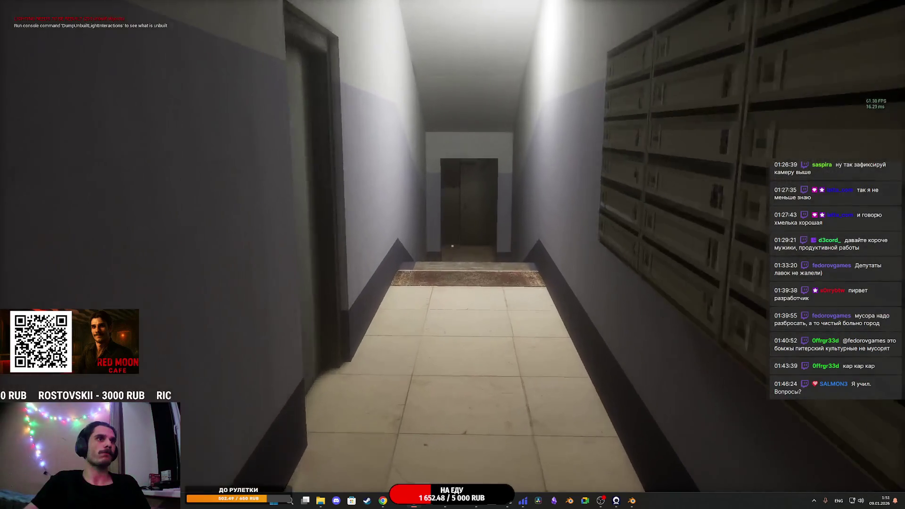
key("w")
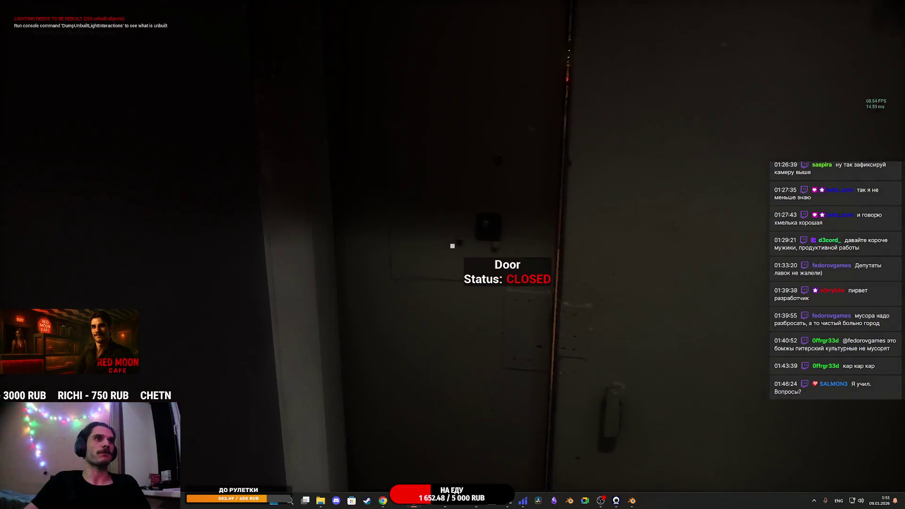
key("e")
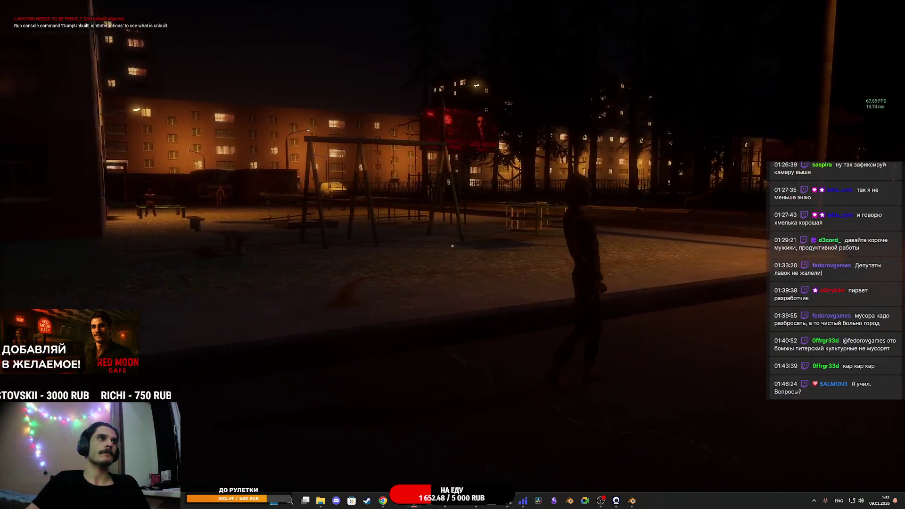
key("Escape")
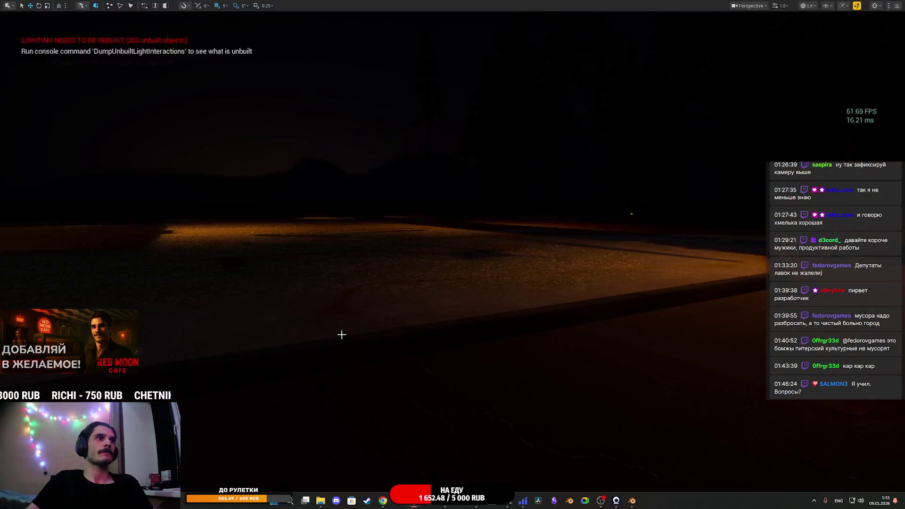
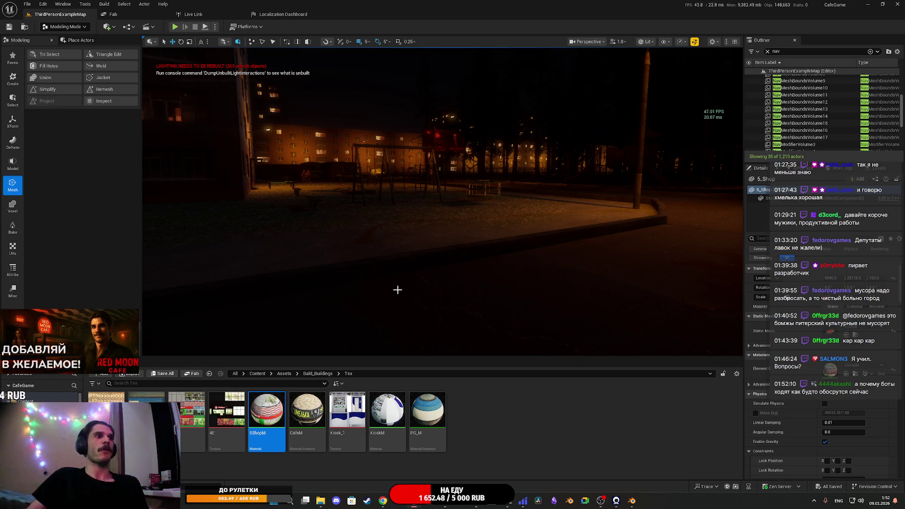
- Fly to the 5_Shop building and Alt-drag it to create the duplicate 5_Shop2 further along the street
key("f")
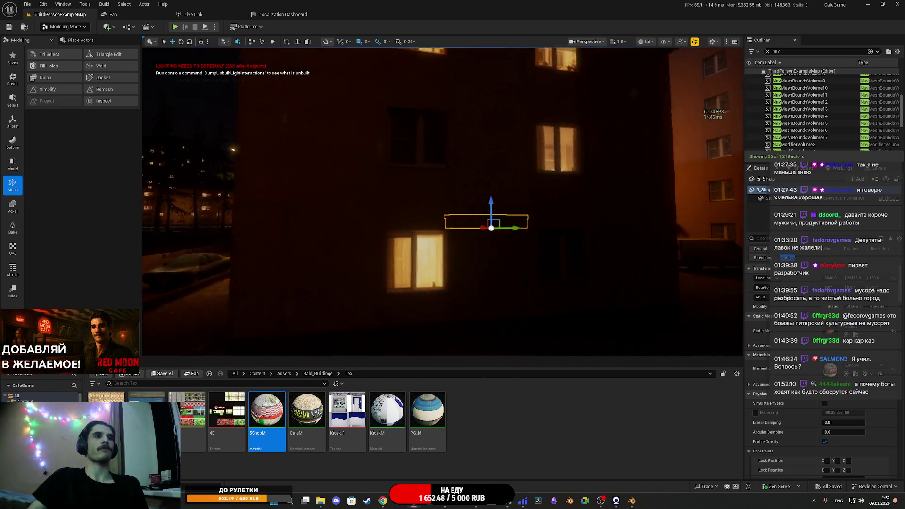
key("s")
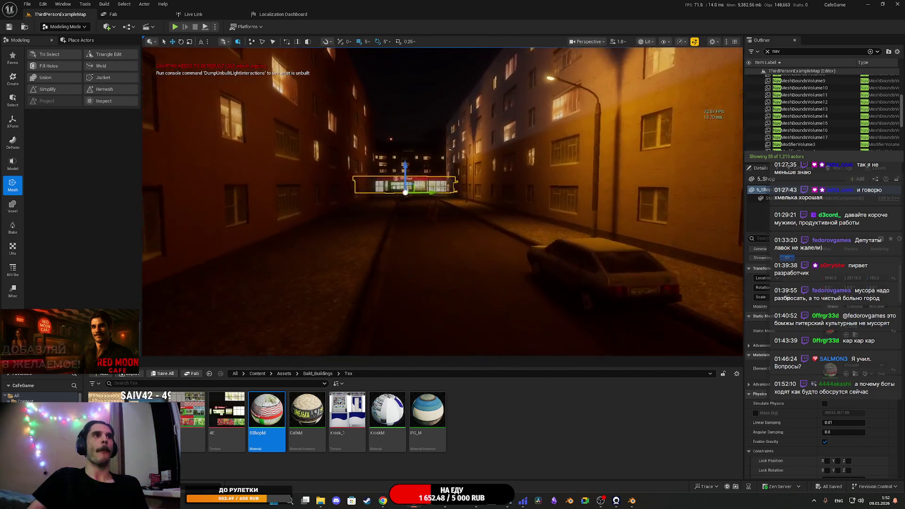
key("e")
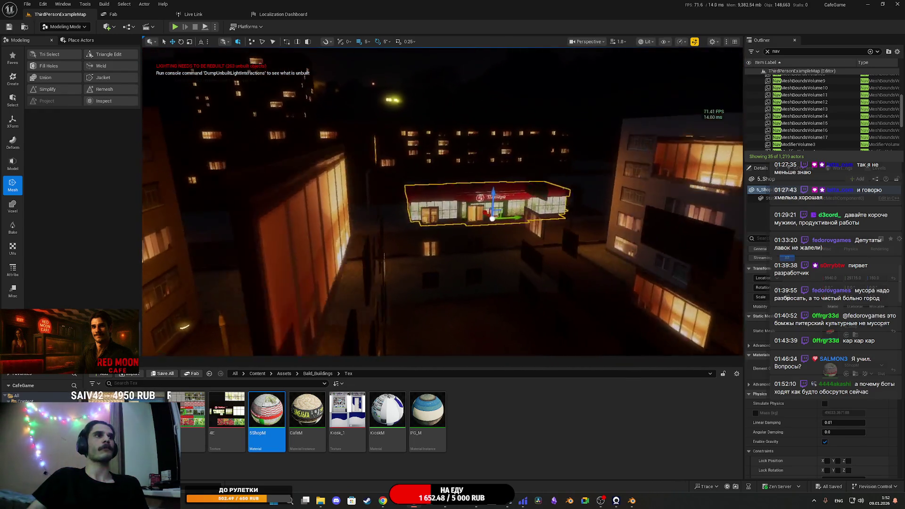
key("w")
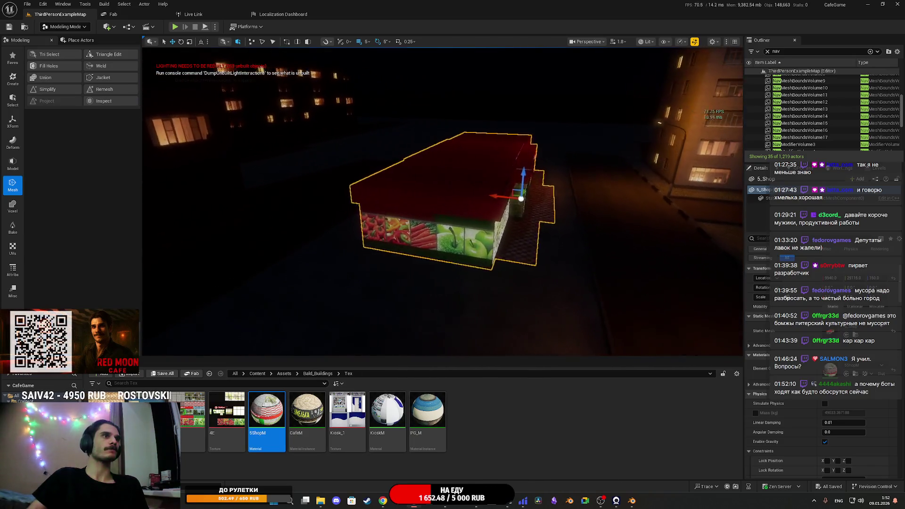
key("w")
key("e")
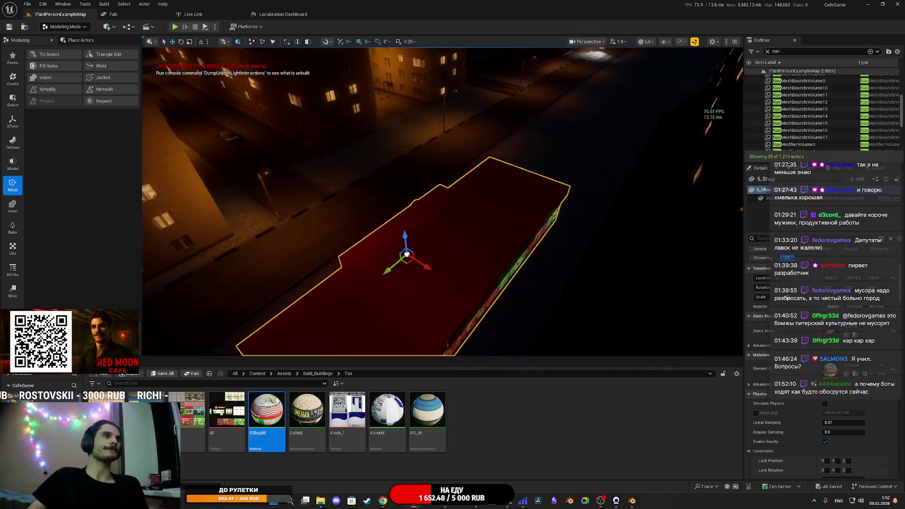
key("d")
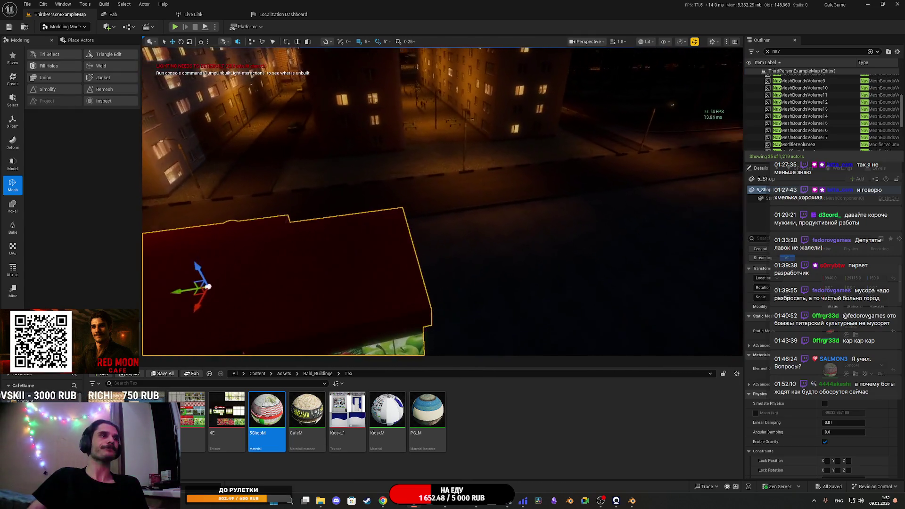
key("e")
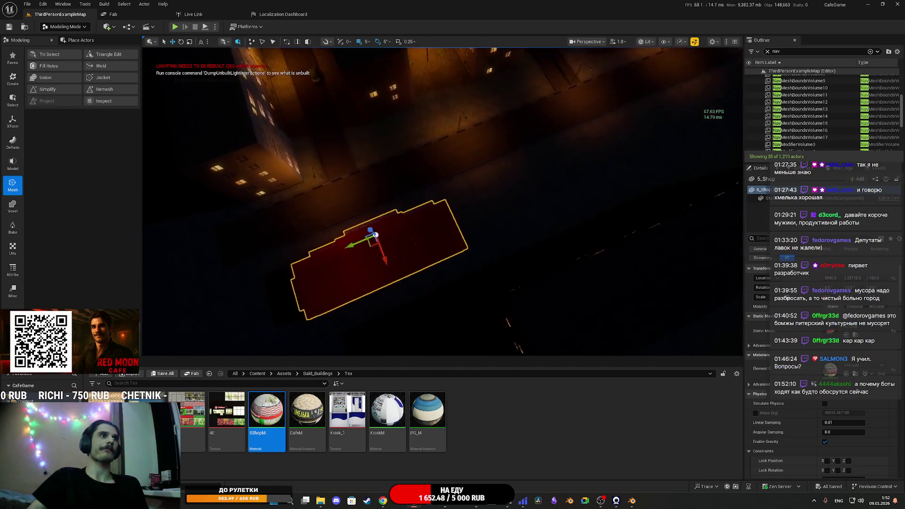
key("e")
left_click_drag(371, 278, 647, 69)
- Fly the camera low through the park and trees toward the row of lit buildings
key("e")
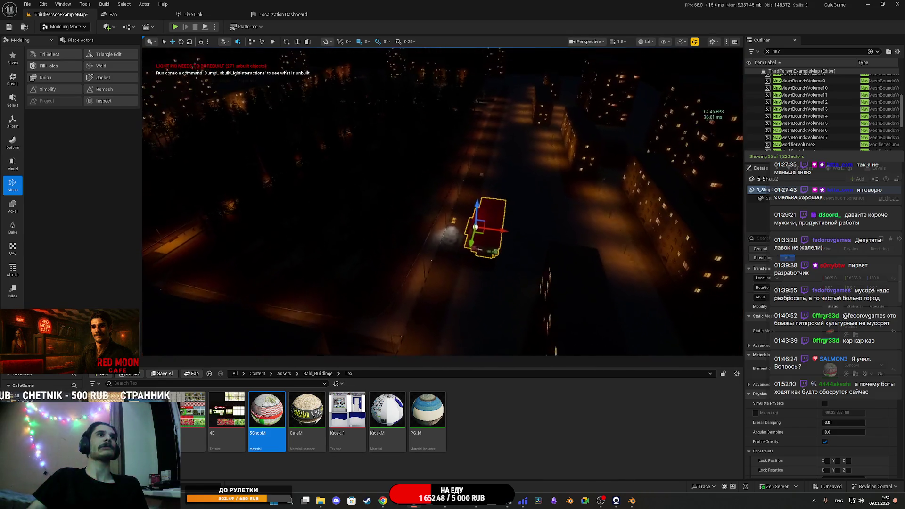
key("e")
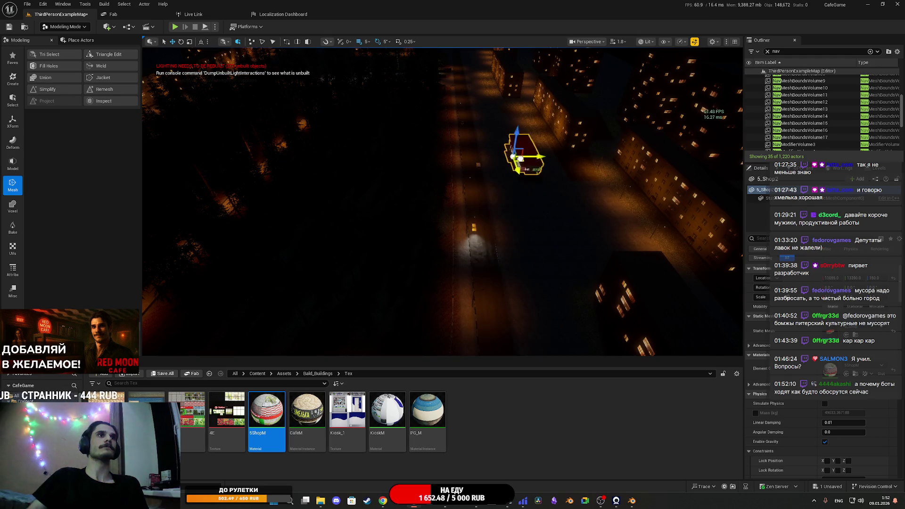
left_click_drag(504, 127, 424, 132)
key("w")
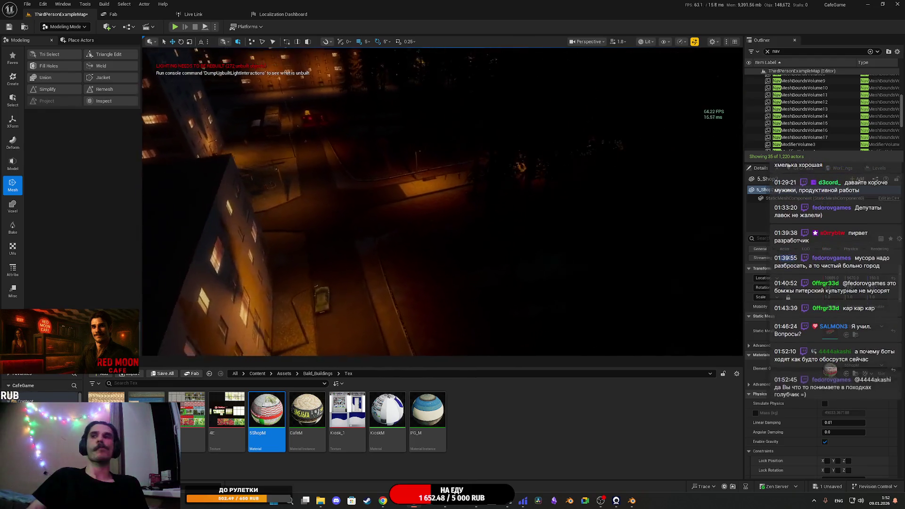
key("w")
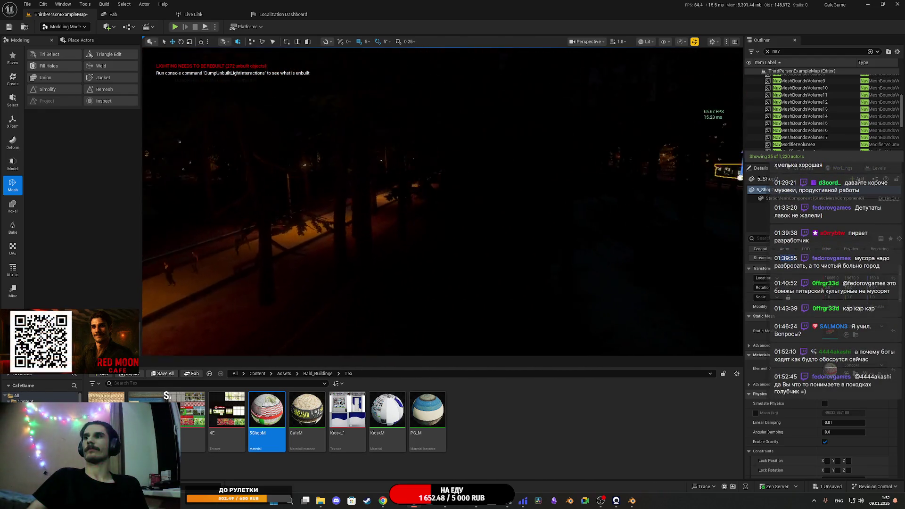
key("w")
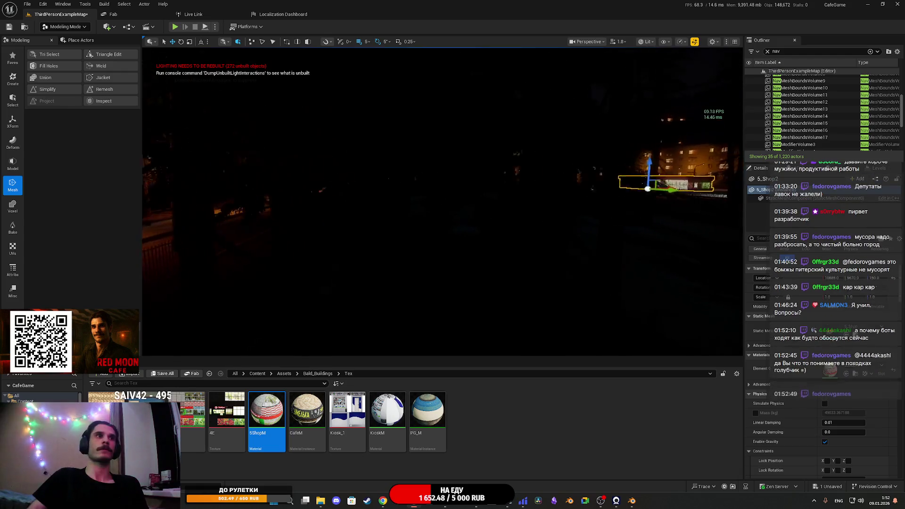
key("w")
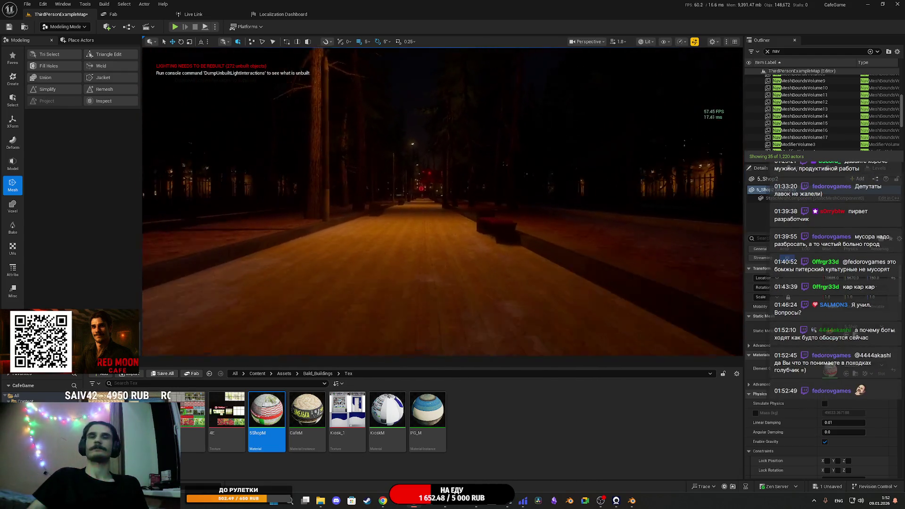
key("w")
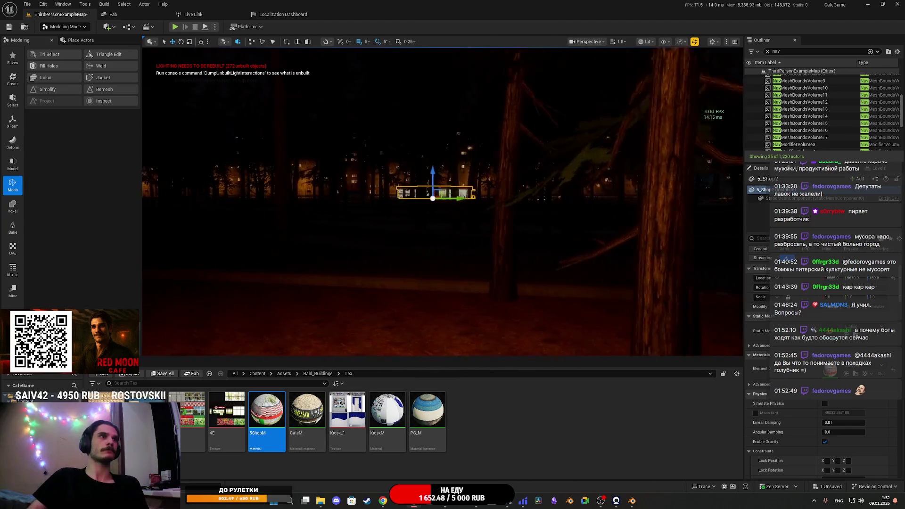
key("w")
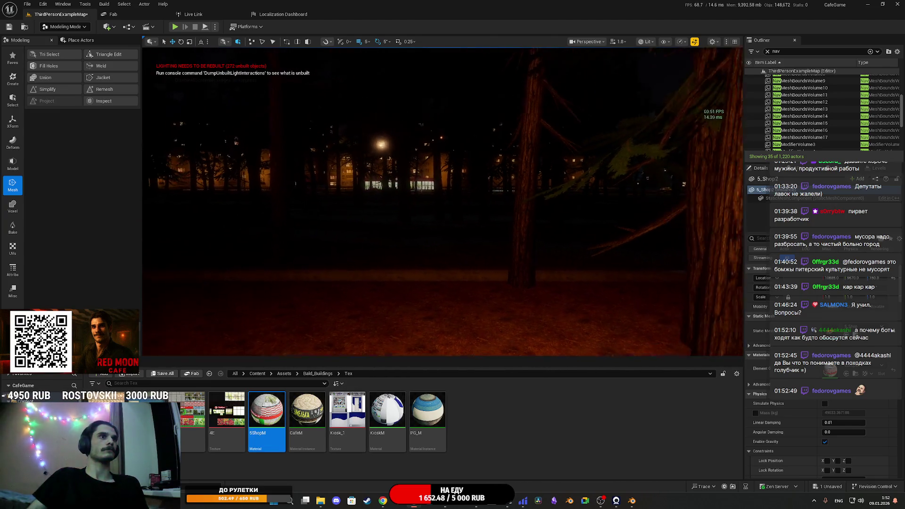
key("a")
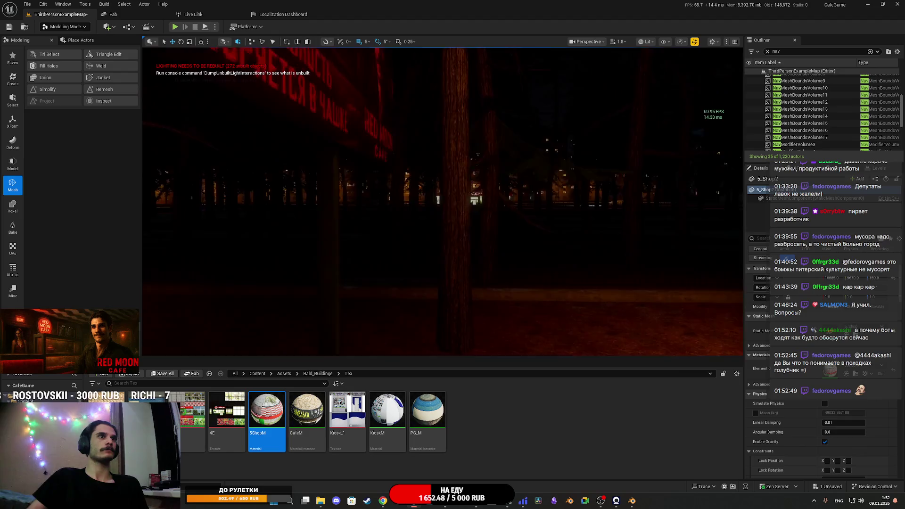
key("w")
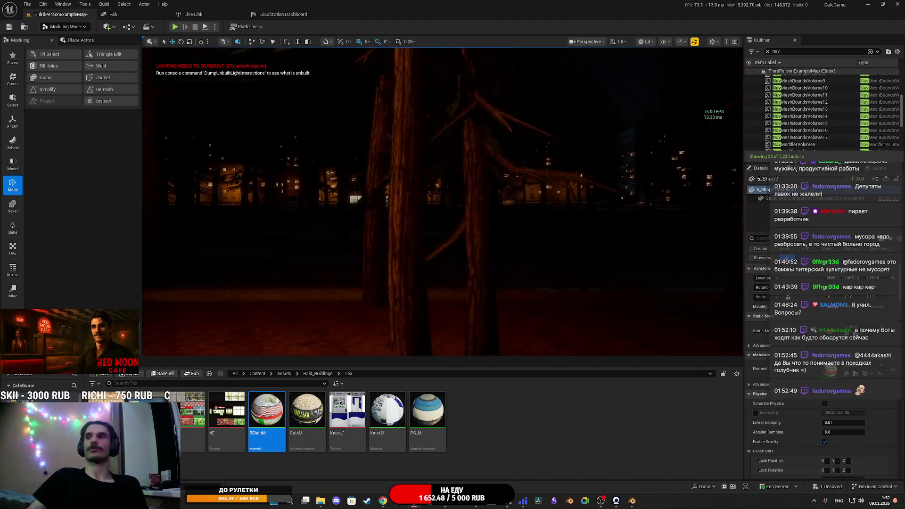
key("w")
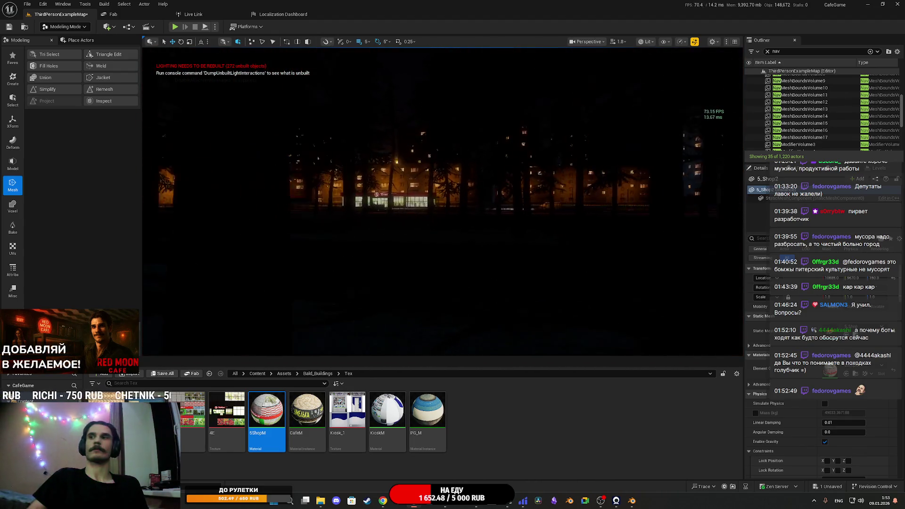
- Focus on 5_Shop2 and Alt-drag it sideways along X to create 5_Shop3
key("f")
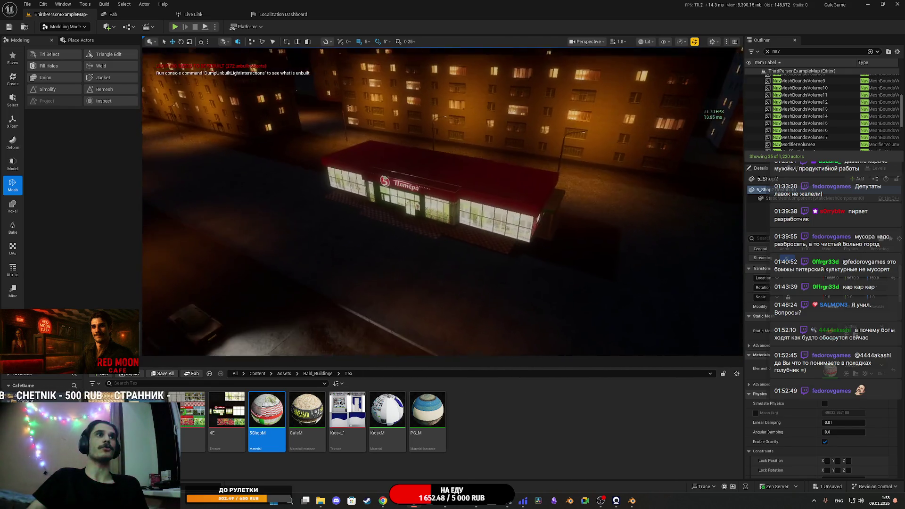
key("f")
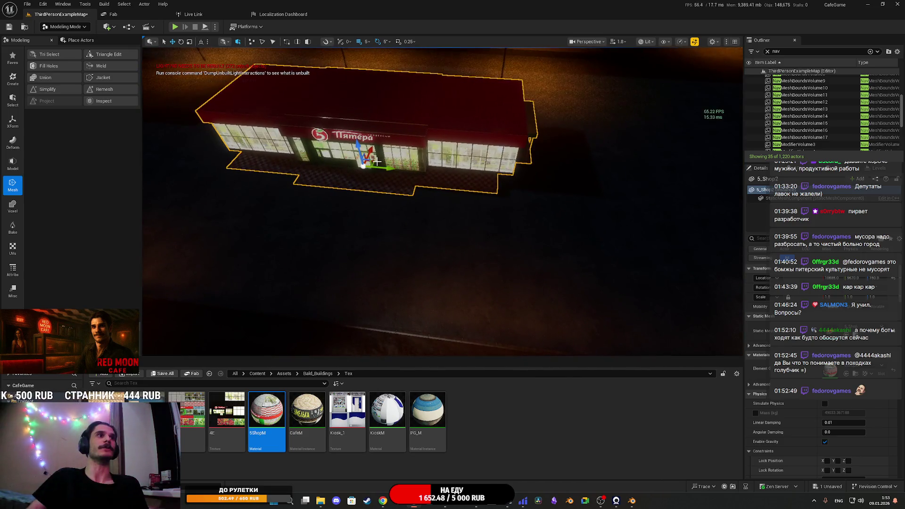
mouse_move(376, 162)
left_mouse_down()
mouse_move(351, 148)
mouse_move(341, 123)
mouse_move(338, 165)
left_mouse_up()
mouse_move(326, 241)
left_mouse_down()
mouse_move(326, 221)
mouse_move(326, 250)
mouse_move(326, 241)
left_mouse_up()
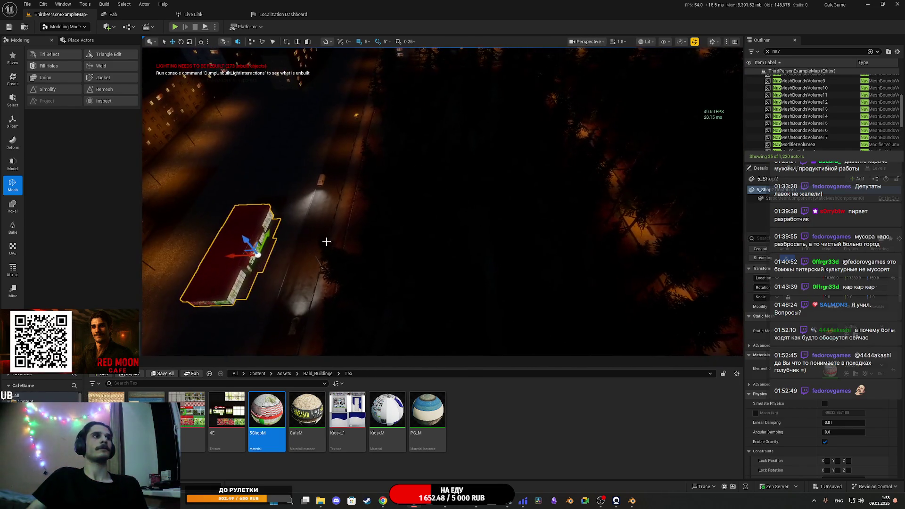
left_click_drag(228, 254, 692, 217, "alt")
- Move 5_Shop3 onto the street beside the apartment block and rotate it to 180°
key("f")
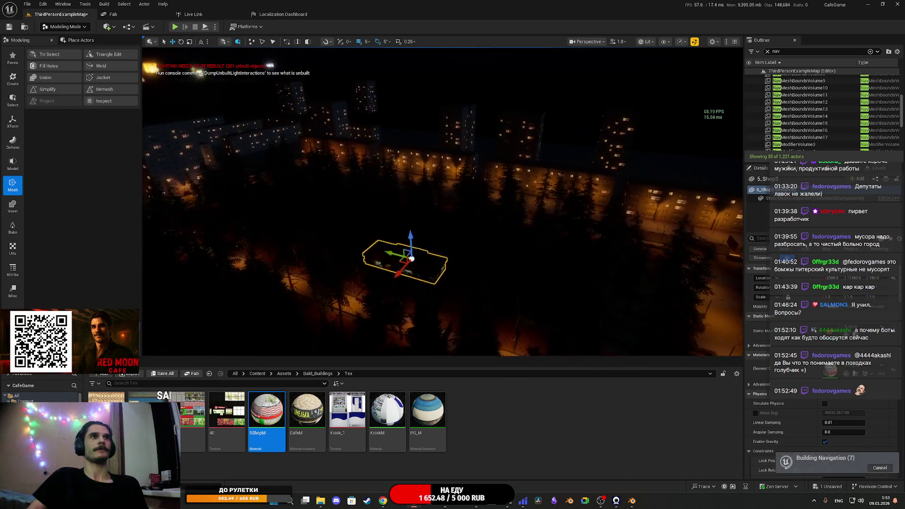
mouse_move(385, 267)
left_mouse_down()
mouse_move(349, 267)
mouse_move(452, 264)
mouse_move(429, 263)
left_mouse_up()
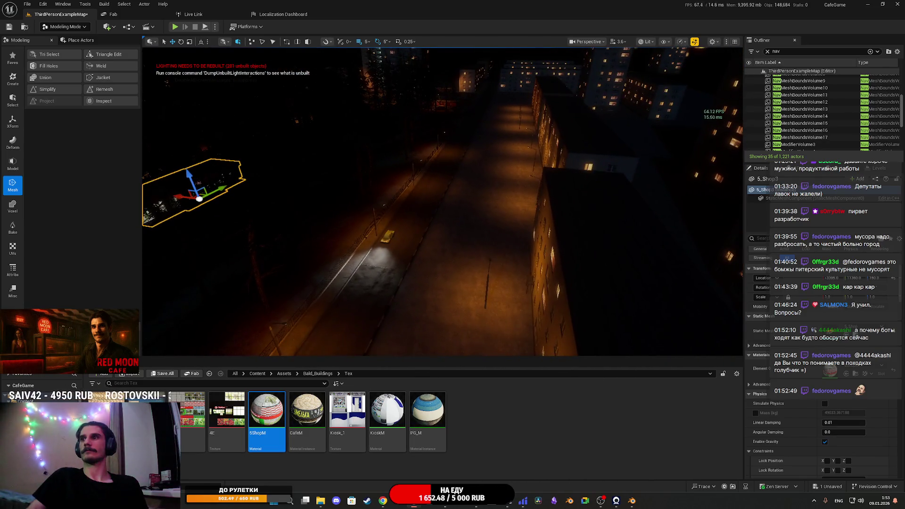
left_click_drag(178, 195, 463, 255)
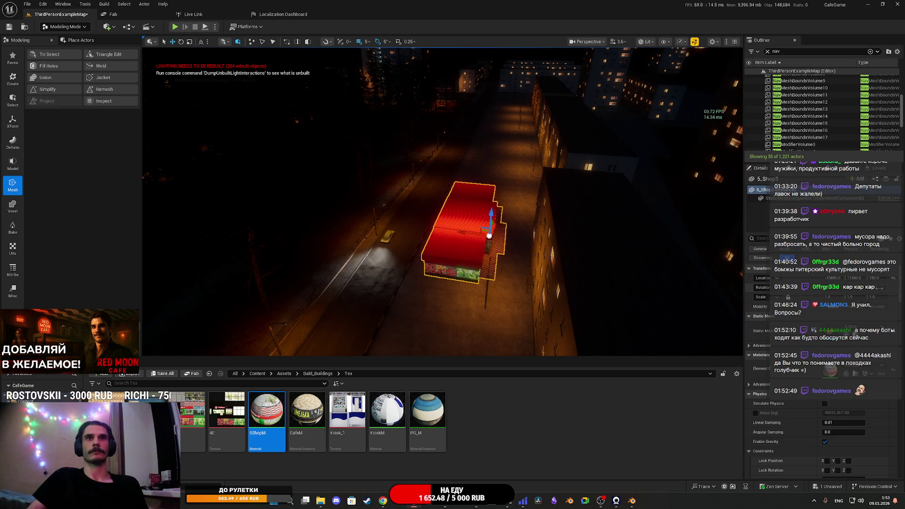
mouse_move(464, 255)
left_mouse_down()
mouse_move(525, 256)
mouse_move(415, 262)
mouse_move(654, 279)
mouse_move(593, 292)
mouse_move(622, 294)
mouse_move(584, 290)
mouse_move(608, 291)
left_mouse_up()
key("e")
key("w")
- Orbit along the street to check placement, then start a Play-in-Editor session
mouse_move(460, 246)
left_mouse_down()
mouse_move(443, 246)
mouse_move(457, 246)
mouse_move(441, 273)
left_mouse_up()
left_click_drag(391, 216, 371, 216)
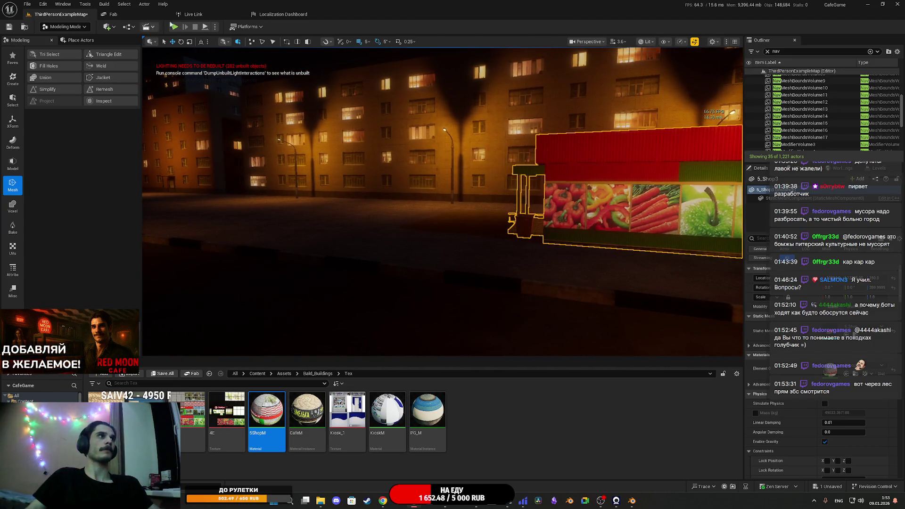
key("alt+p")
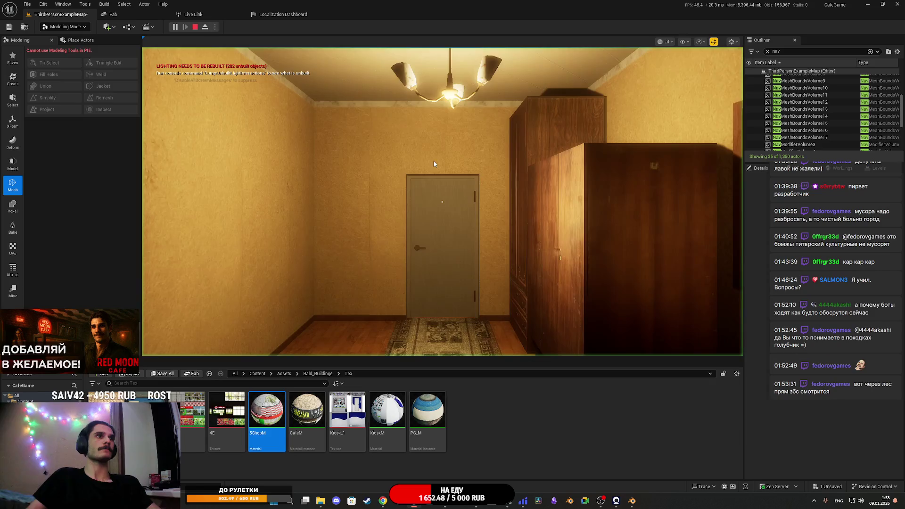
- Play the level fullscreen, stop with Esc, and run Save All for ThirdPersonExampleMap
key("F11")
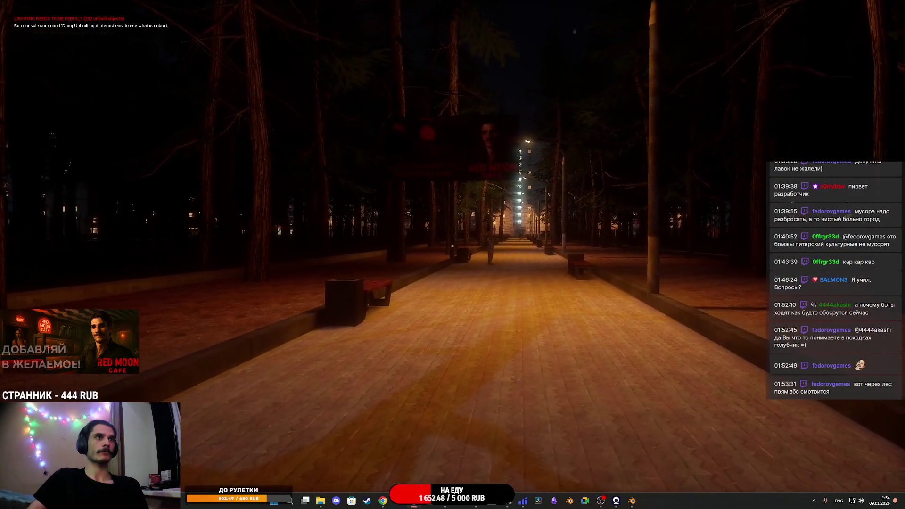
key("Escape")
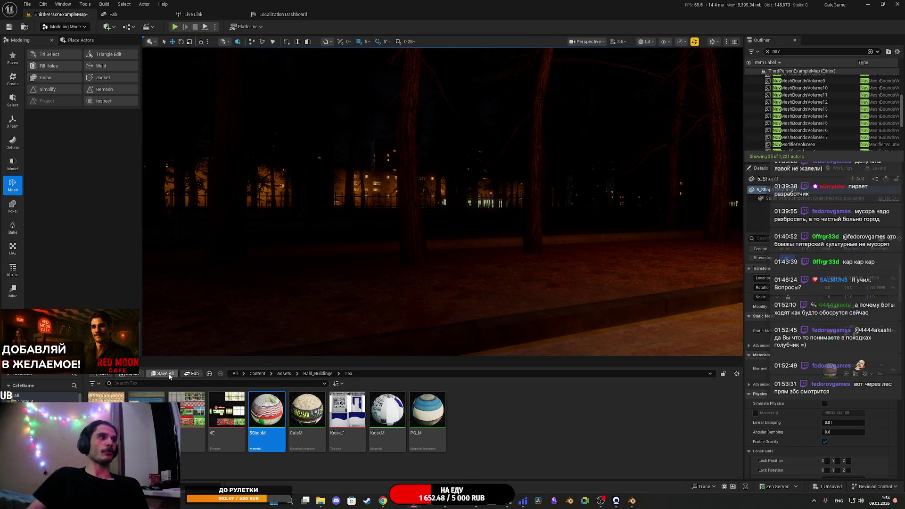
left_click(169, 376)
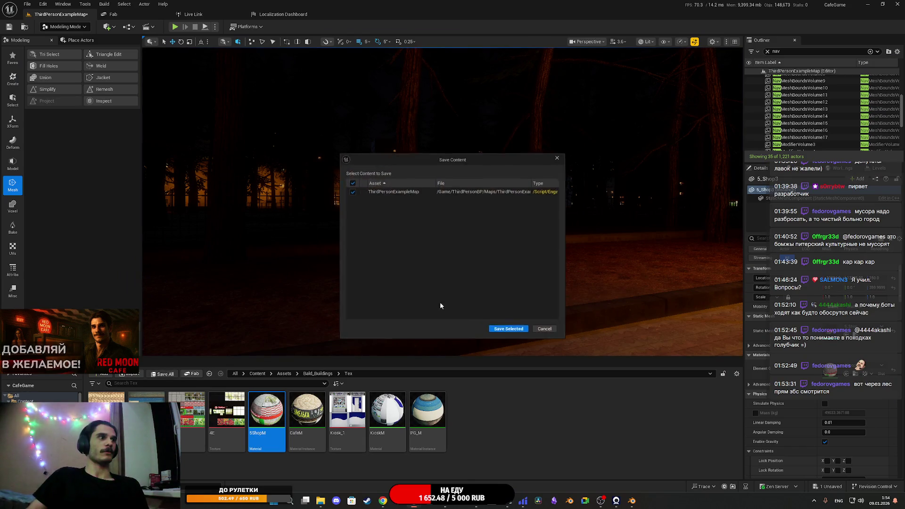
- Confirm saving the map, then bring up the facade photo r402_ishim_magnit2.jpeg.jpg from the taskbar
left_click(512, 327)
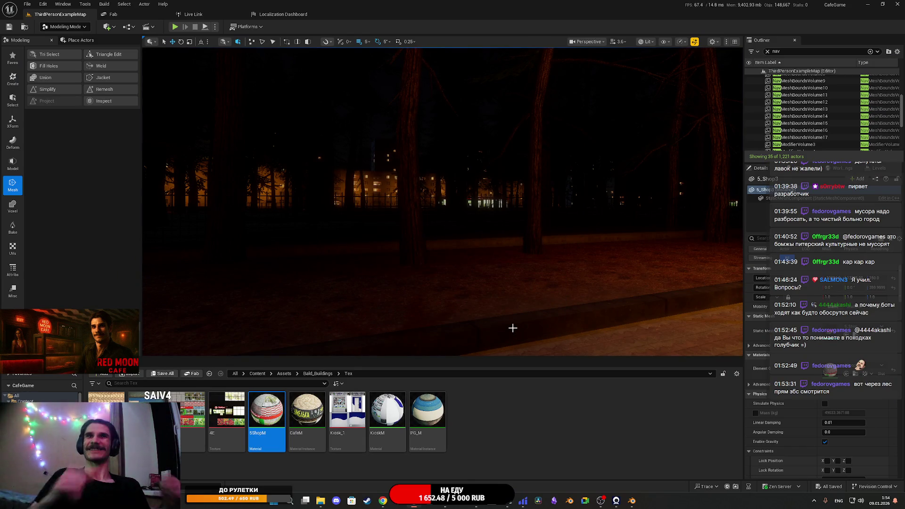
mouse_move(549, 295)
left_mouse_down()
mouse_move(480, 307)
mouse_move(575, 255)
left_mouse_up()
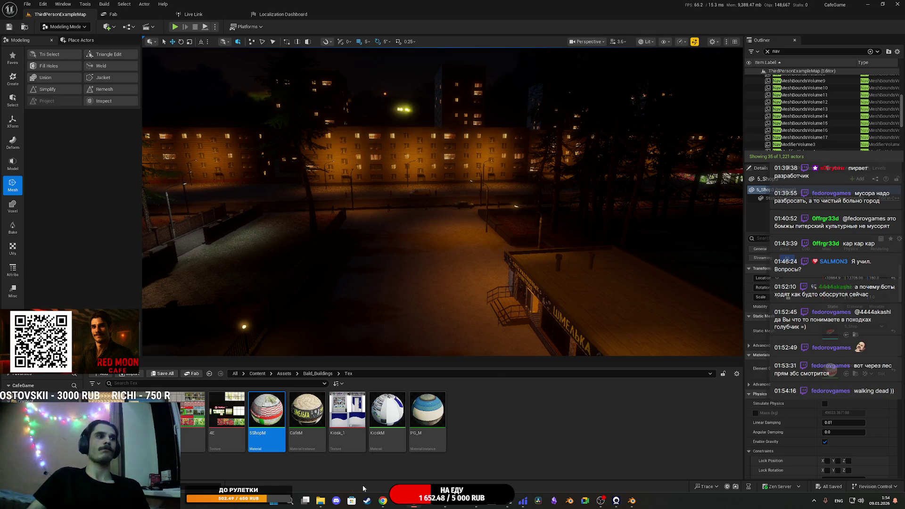
mouse_move(451, 506)
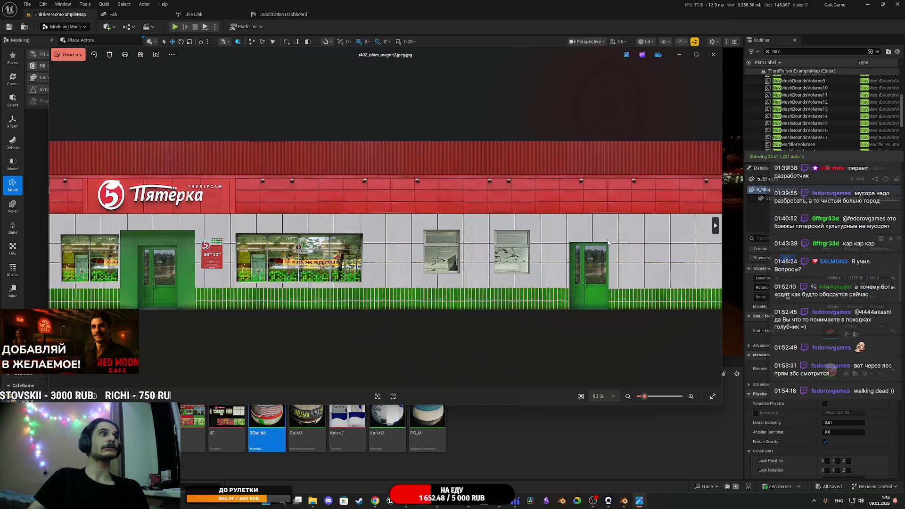
- Close the facade and black window-mask image viewers, then focus the selected shop building
left_click(713, 55)
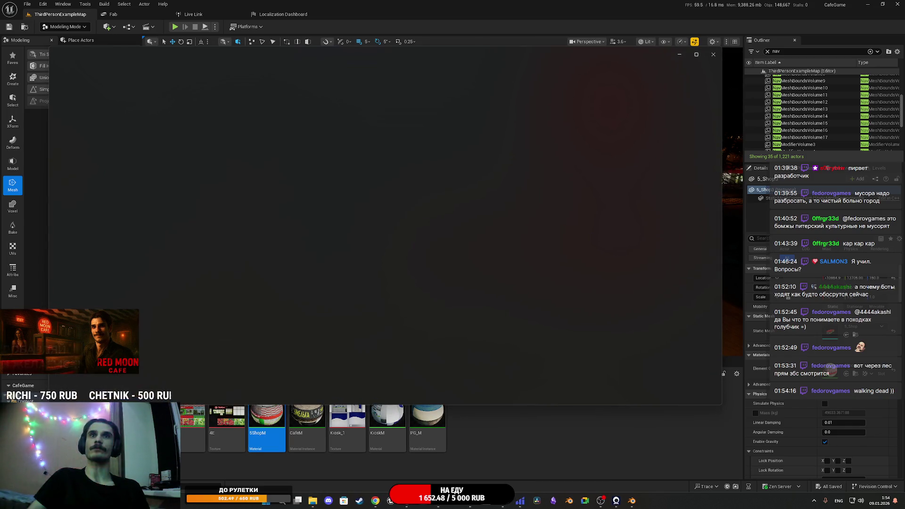
left_click(715, 56)
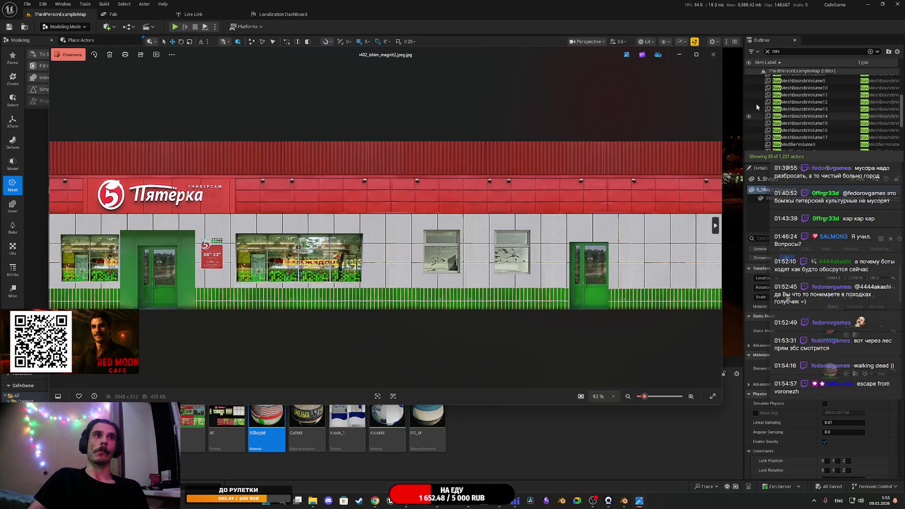
left_click(712, 55)
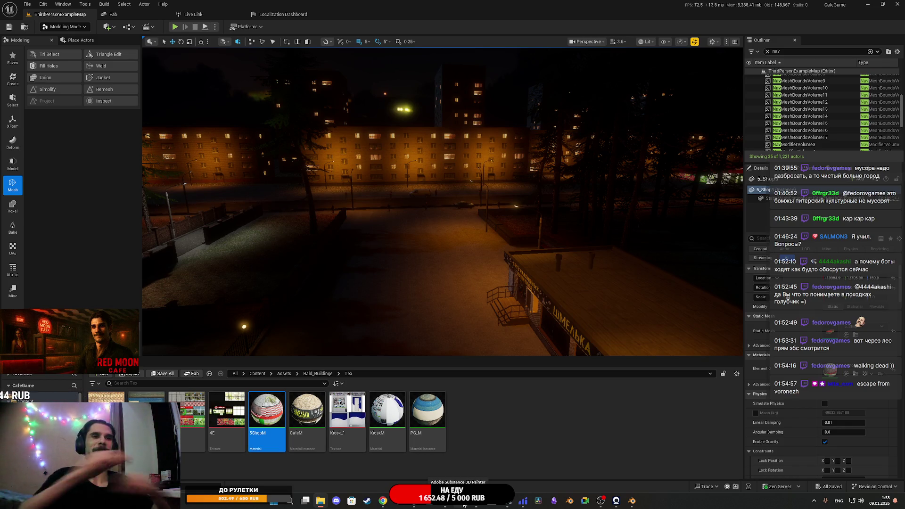
key("f")
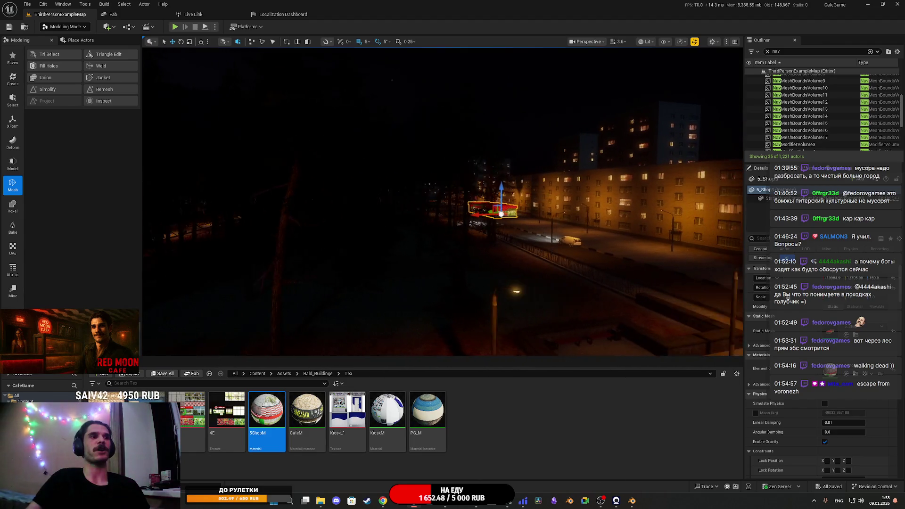
- Switch from Unreal Engine to Photoshop via the taskbar
left_click(444, 505)
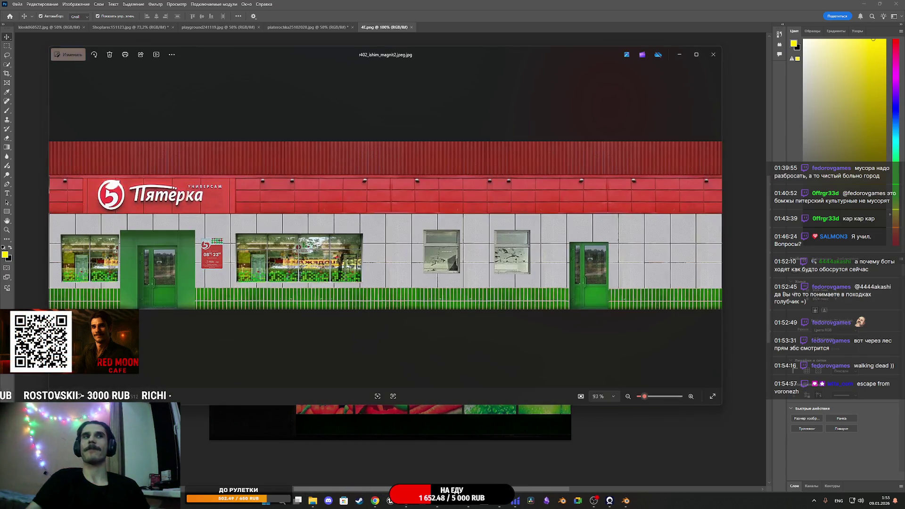
- Open the facade JPEG in Photoshop, leaving its colours unmanaged
left_click(715, 56)
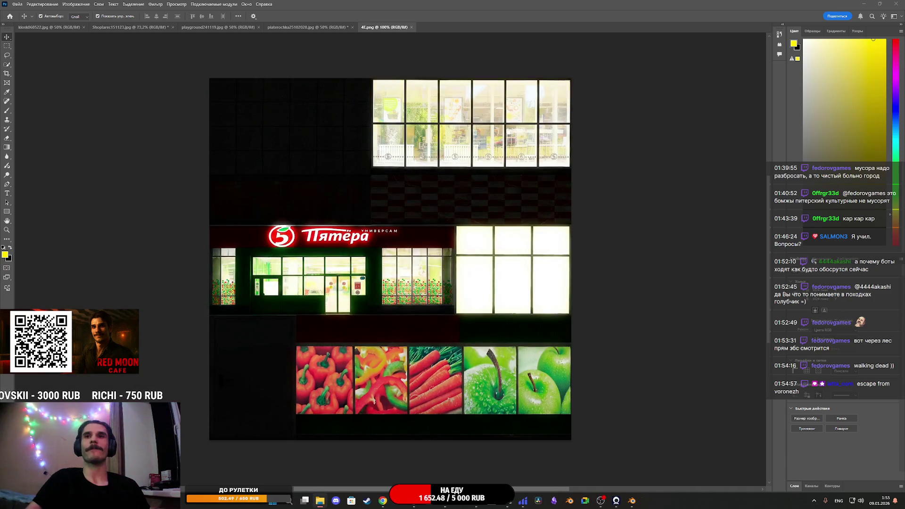
key("i")
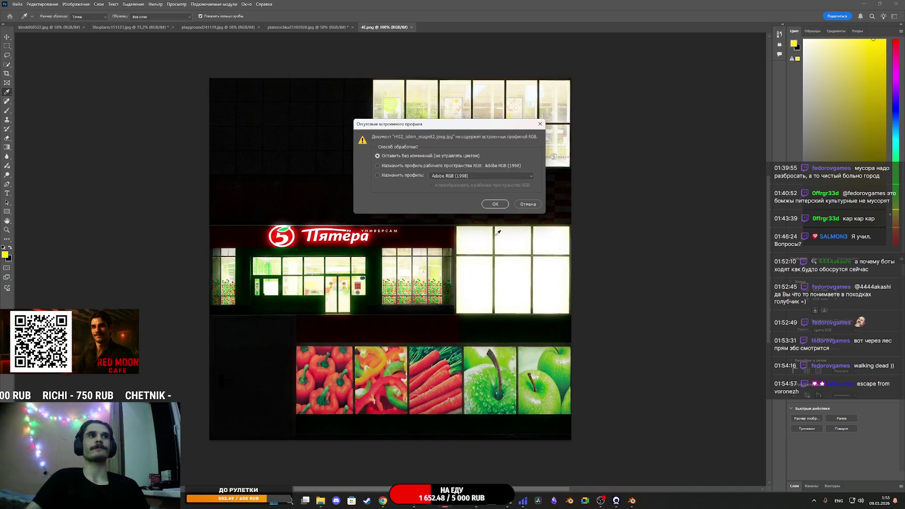
left_click(495, 205)
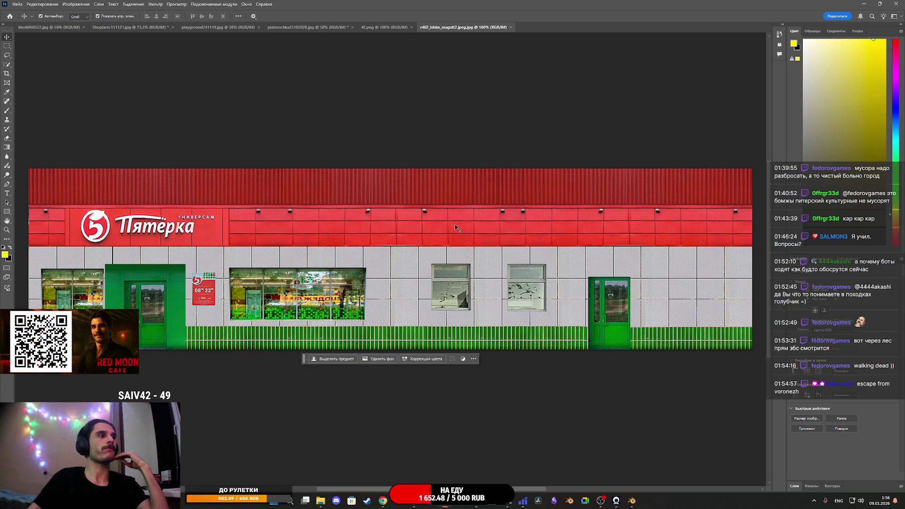
- Start File > Export > Export As with the scale set to 50% (1024×256)
left_click(18, 4)
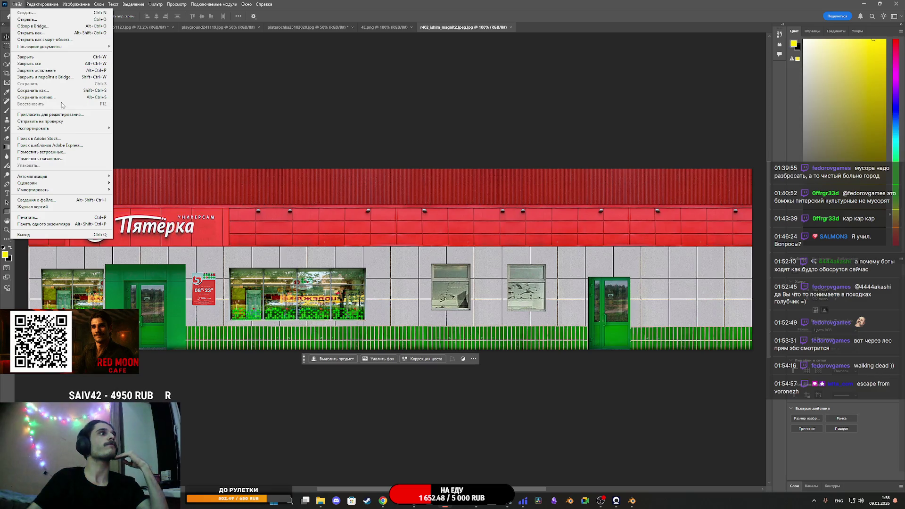
mouse_move(71, 128)
left_click(142, 135)
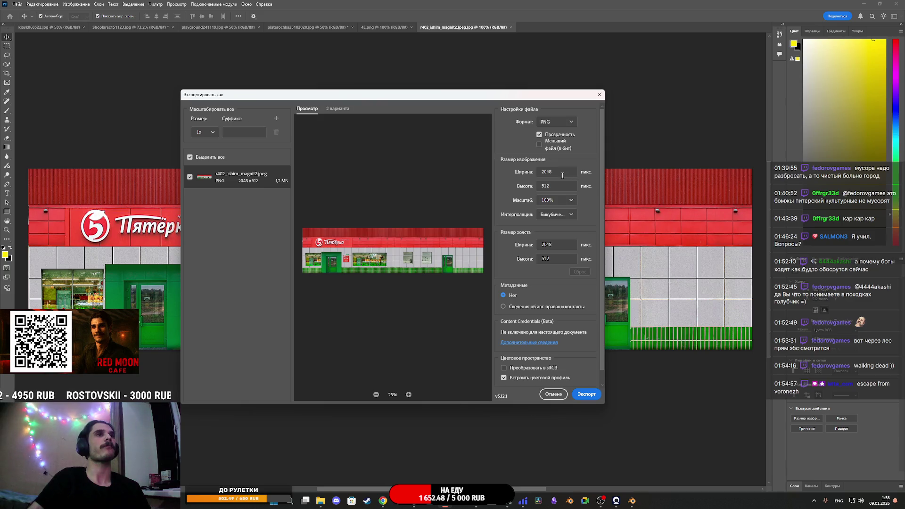
left_click(572, 201)
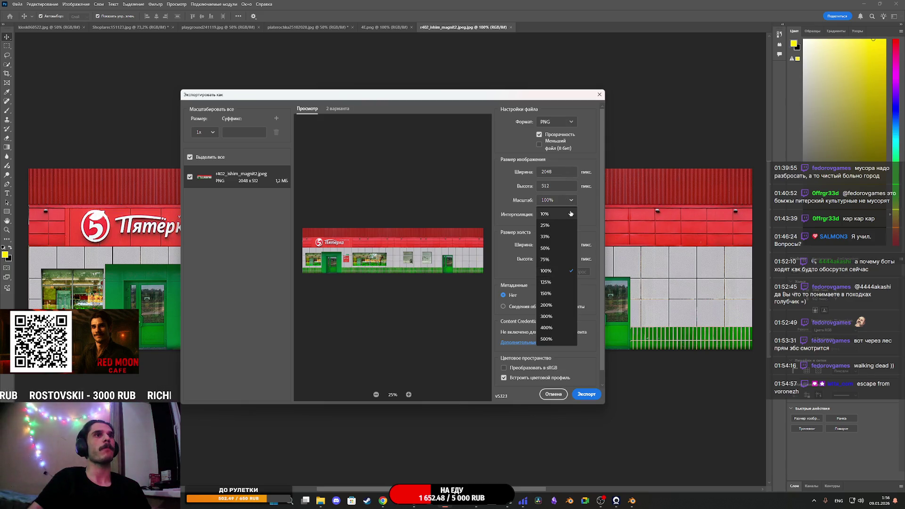
left_click(552, 251)
left_click(409, 394)
left_click(408, 395)
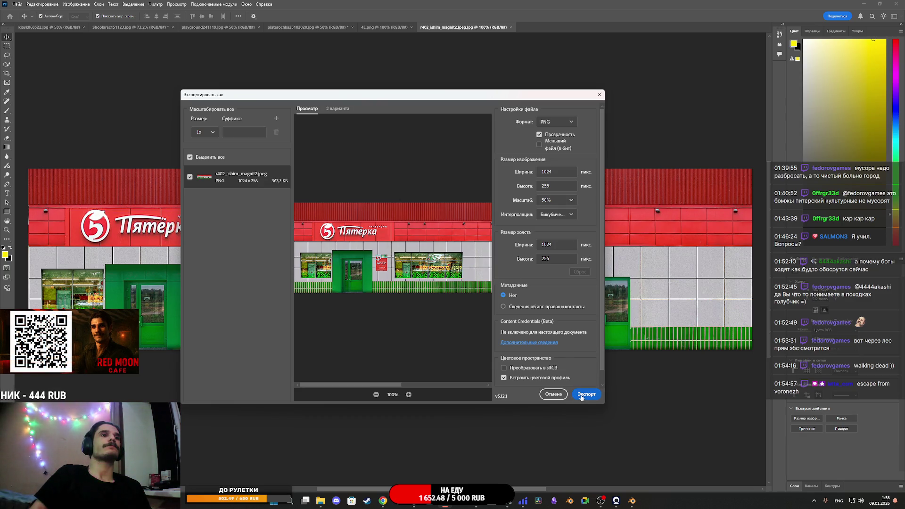
- Save the export as PNG named 5 in Downloads/Pyaterochka shop.FBX
left_click(582, 393)
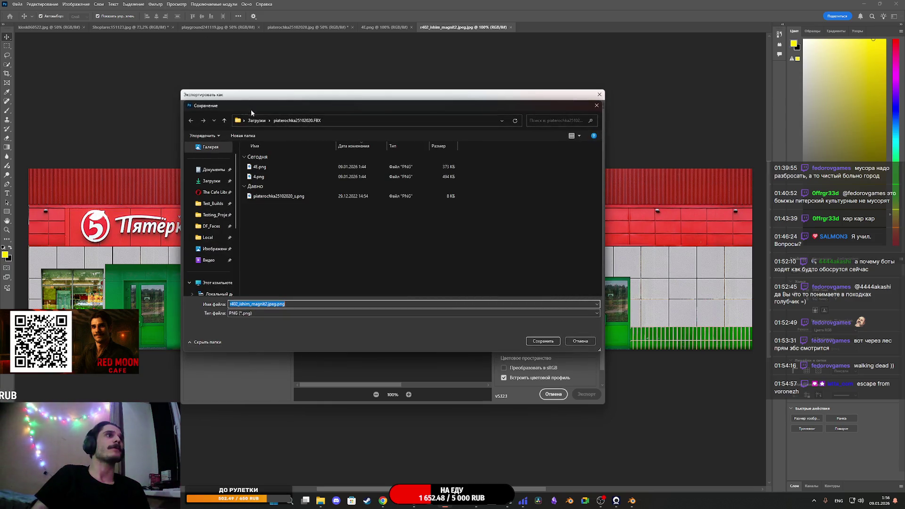
left_click(257, 120)
left_click(273, 185)
double_click(274, 185)
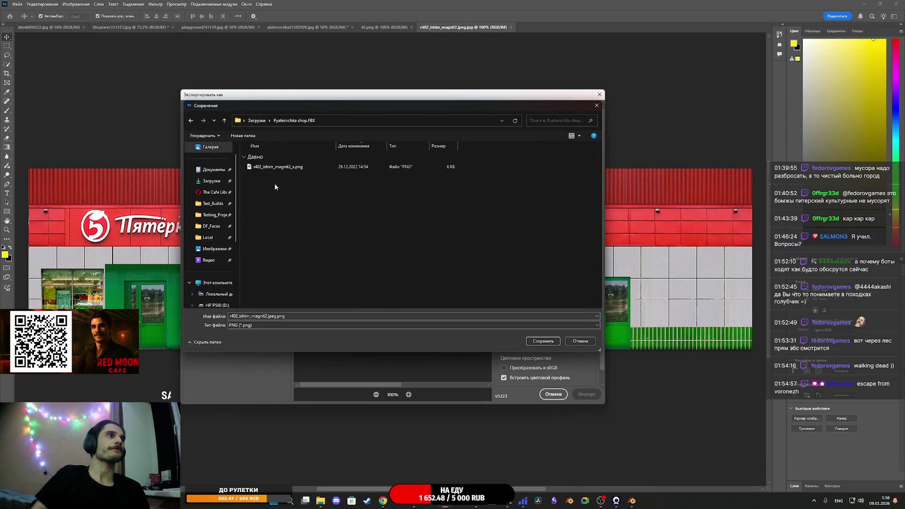
left_click(325, 316)
type("5")
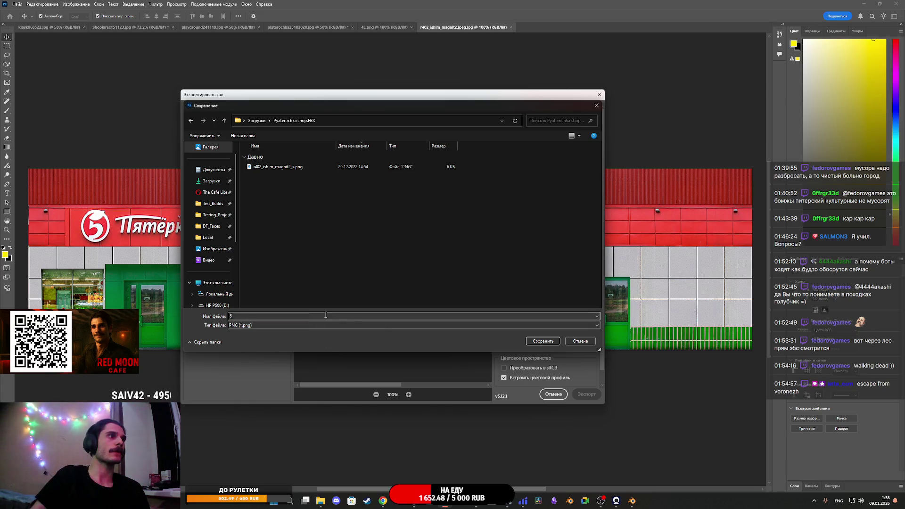
left_click(543, 341)
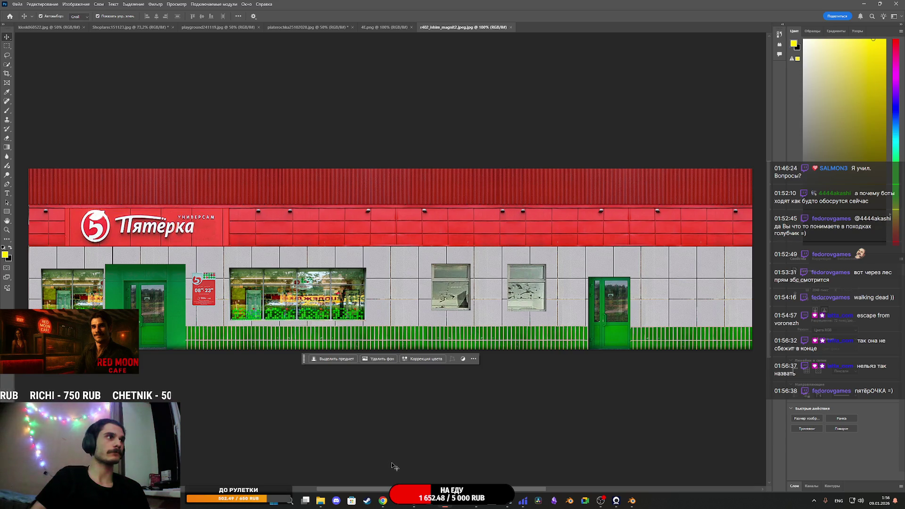
- Zoom in and out on the facade sign, then switch to Chrome's Image Generation Arena page
mouse_move(384, 501)
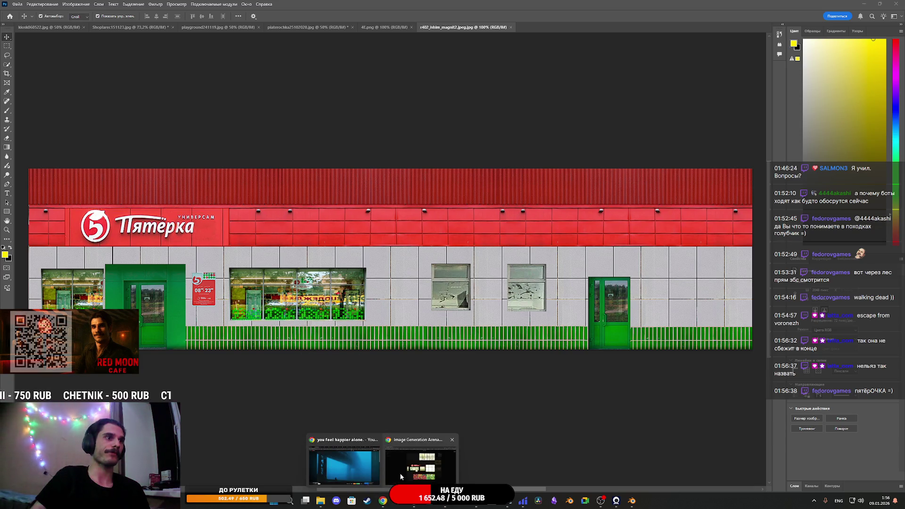
left_click(414, 469)
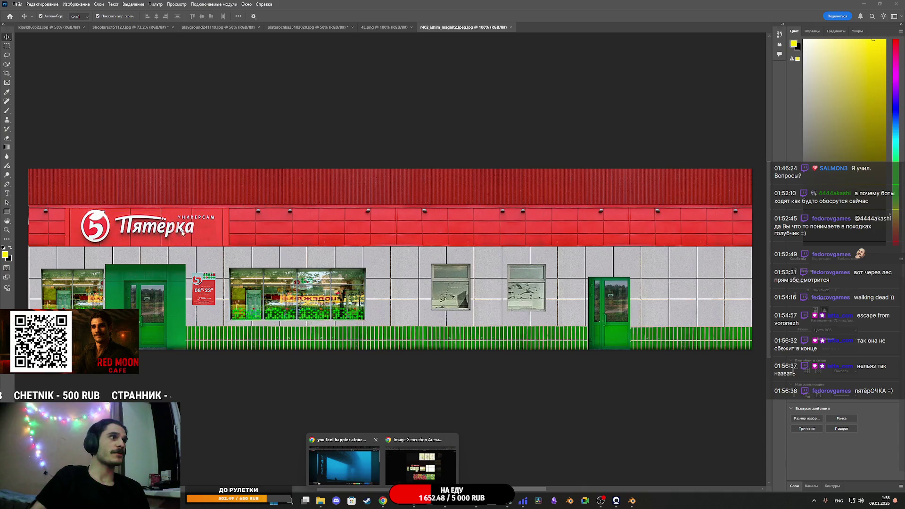
scroll(179, 231, "up", 5)
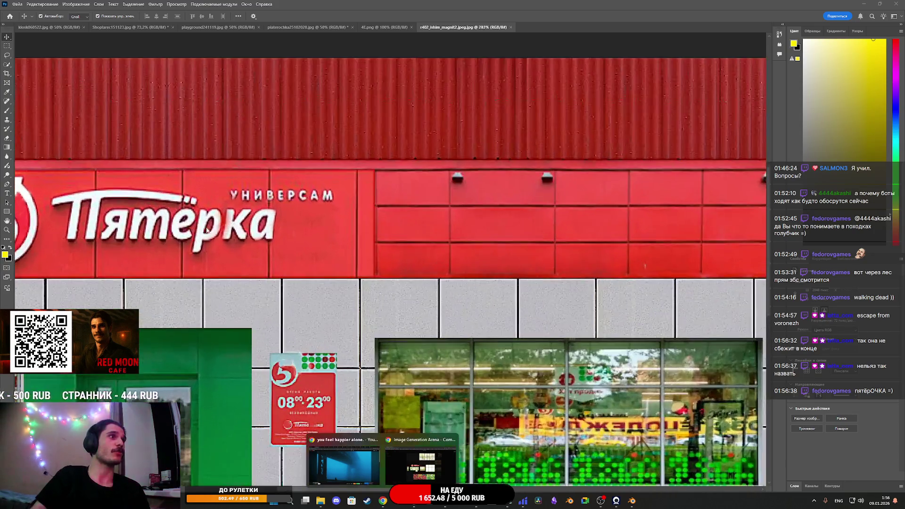
scroll(228, 255, "down", 5)
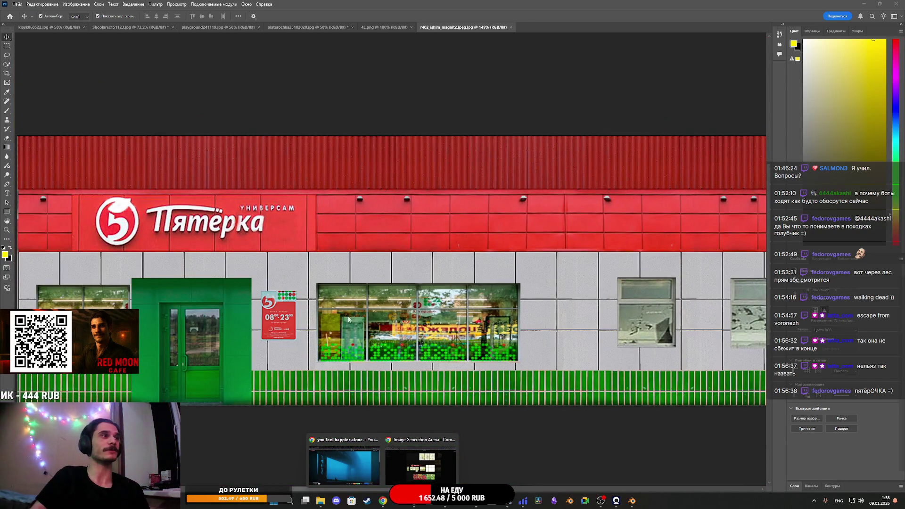
left_click(420, 459)
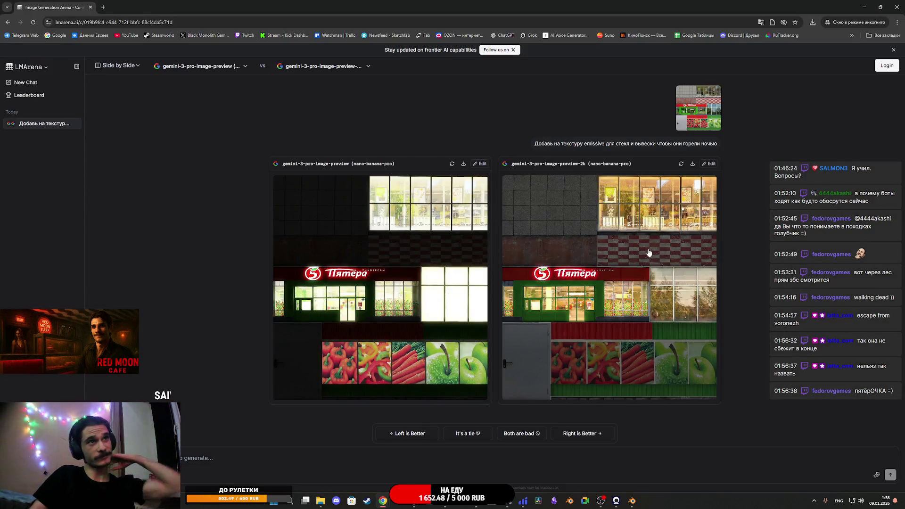
- Enter the night-time emissive glass-and-sign glow prompt, attach 5.png, and send it to both models
left_click(523, 143)
left_click(390, 452)
key("ctrl+v")
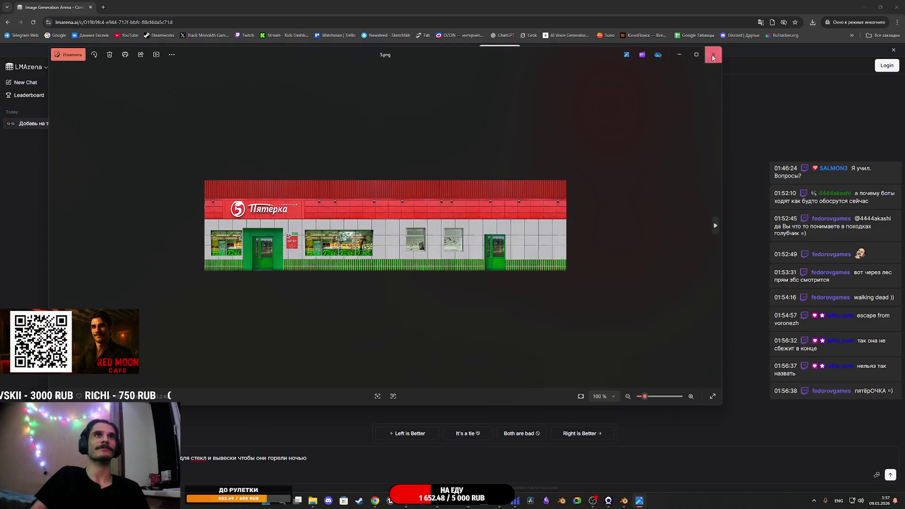
left_click(713, 55)
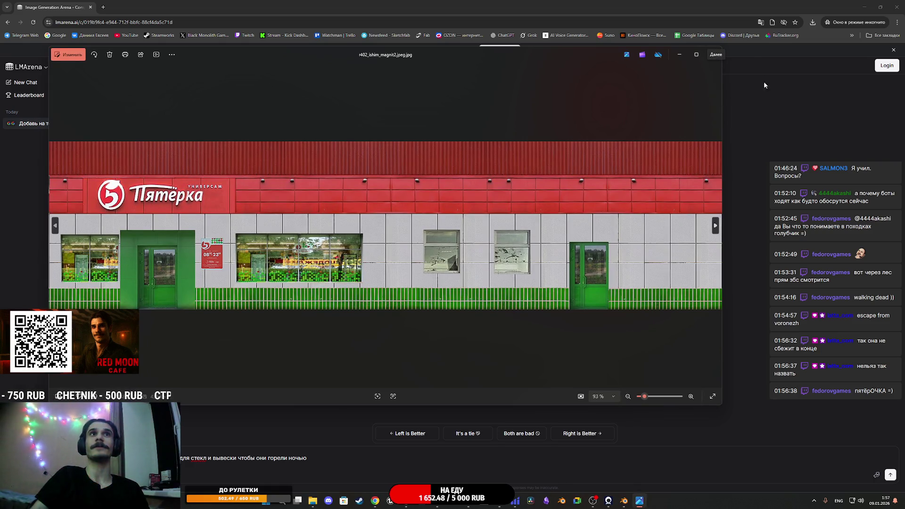
left_click(713, 55)
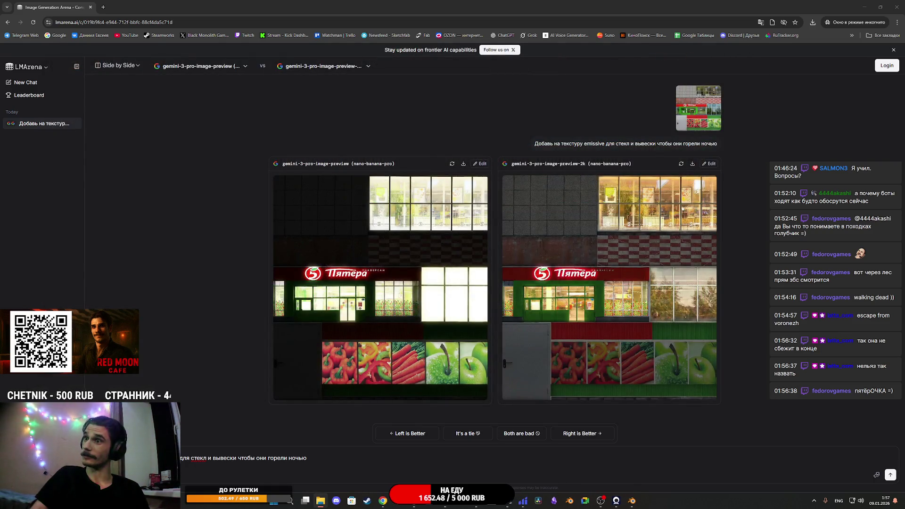
left_click_drag(668, 437, 466, 473)
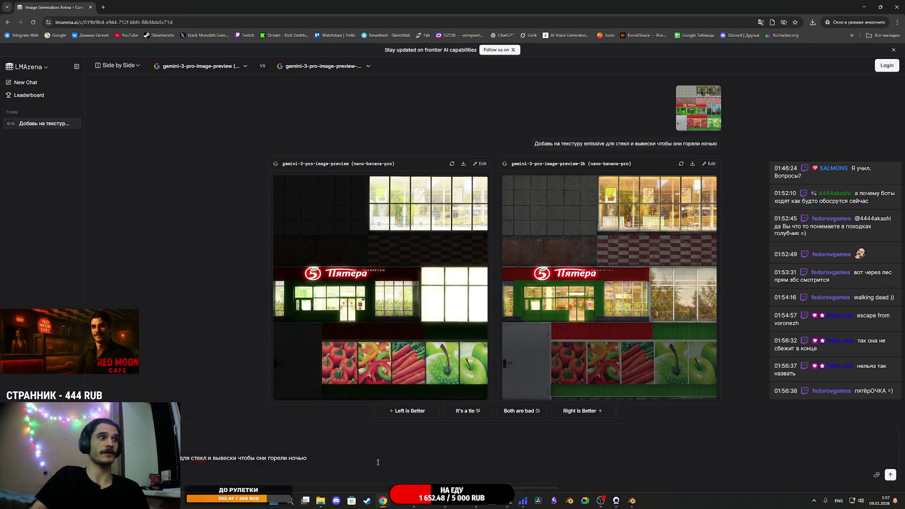
left_click(890, 475)
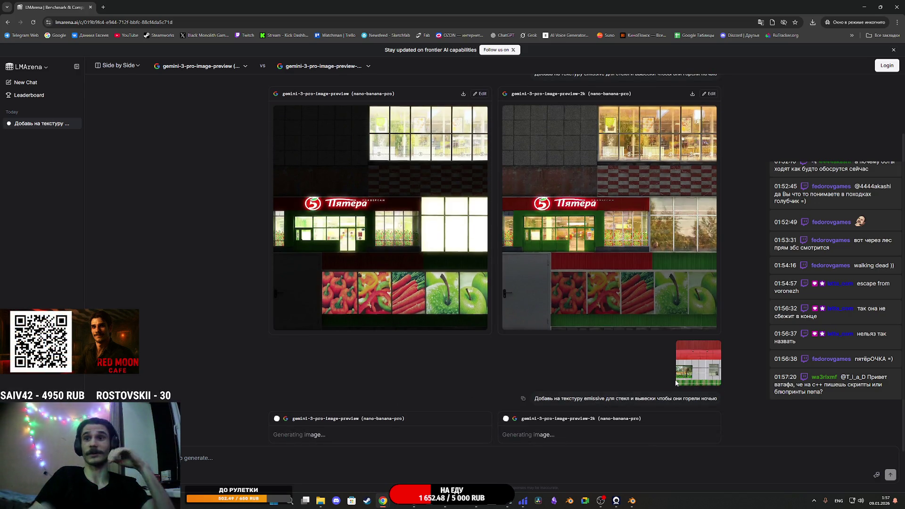
- Enlarge the storefront images and the right model's glowing night render, then bring up the facade texture files
left_click(677, 381)
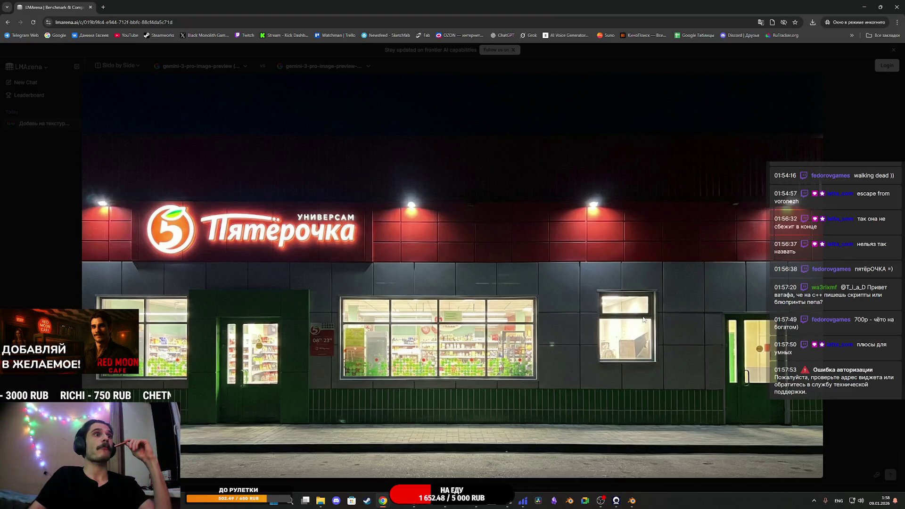
left_click(860, 250)
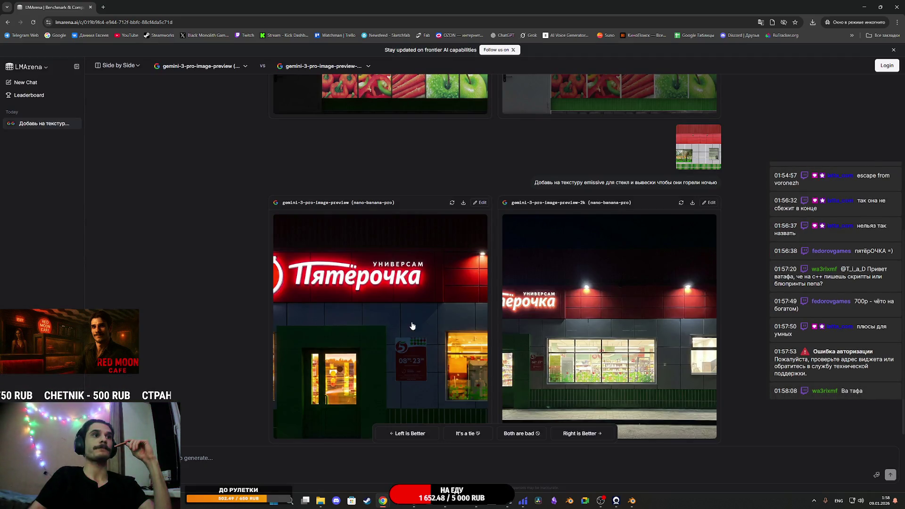
scroll(741, 222, "up", 2)
left_click(702, 222)
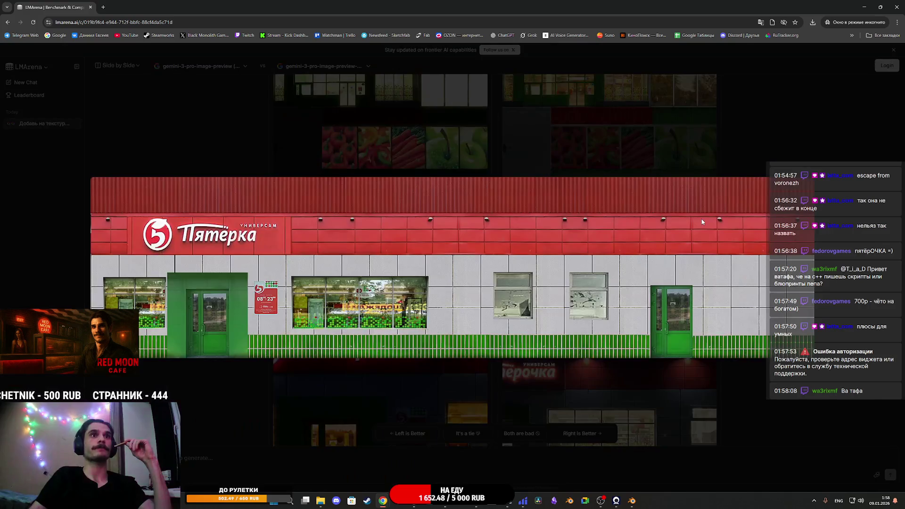
left_click(880, 104)
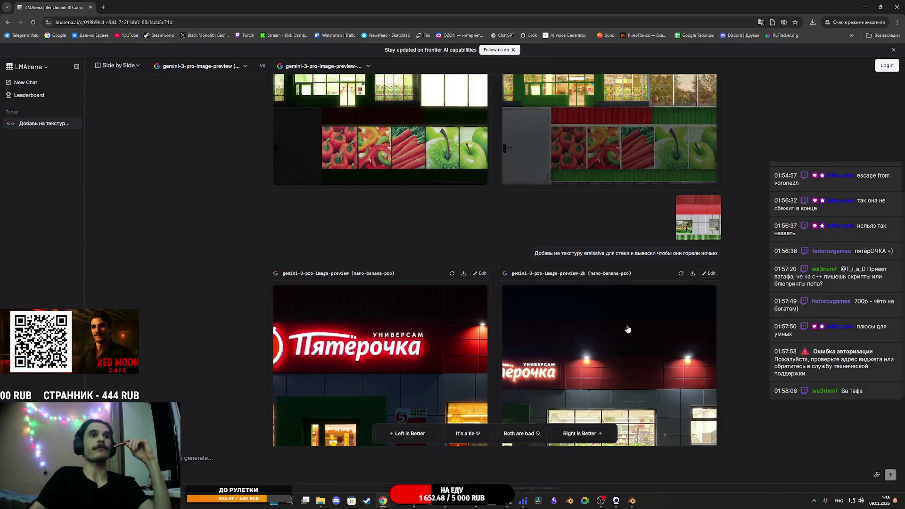
left_click(598, 349)
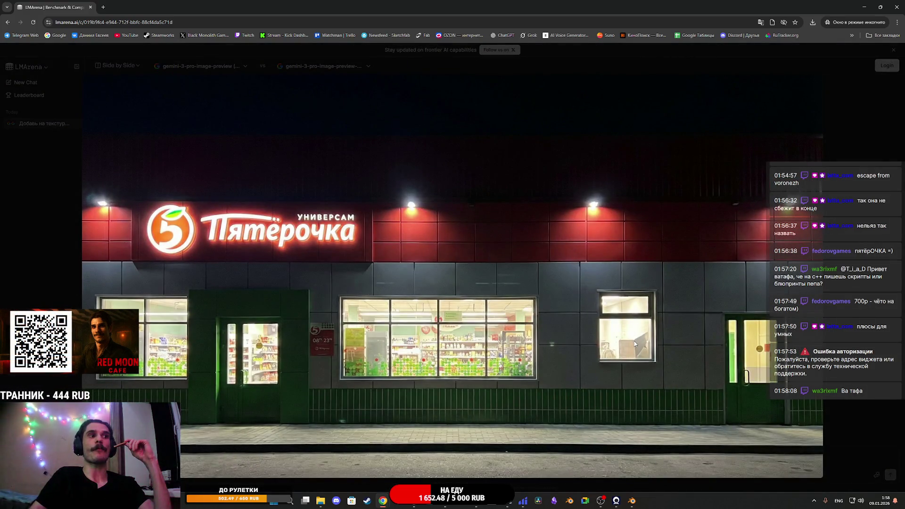
left_click(847, 261)
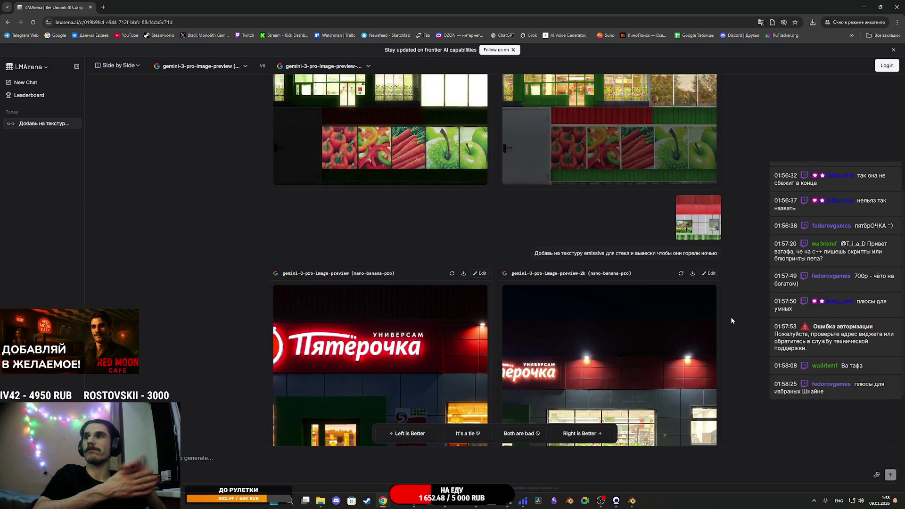
left_click(320, 501)
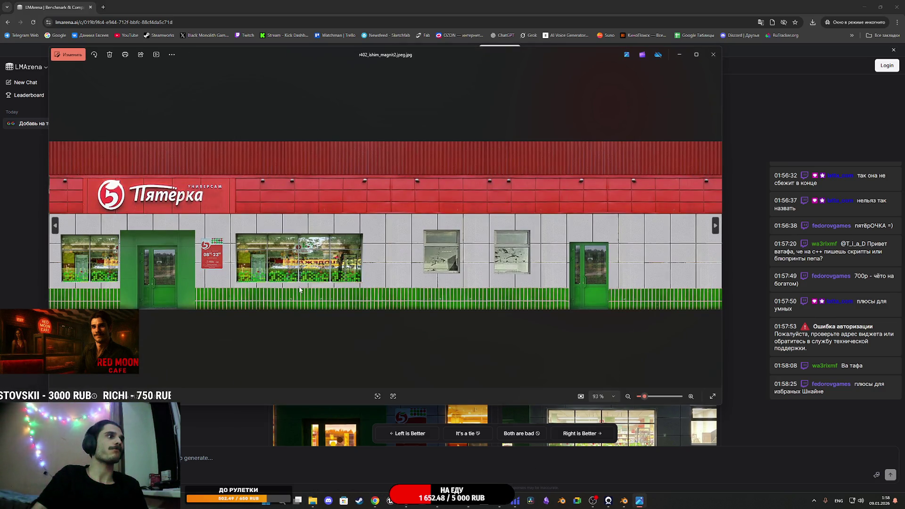
- Crop the facade photo to 2:1 around the Пятёрка sign, green door and two windows, and save
left_click(70, 55)
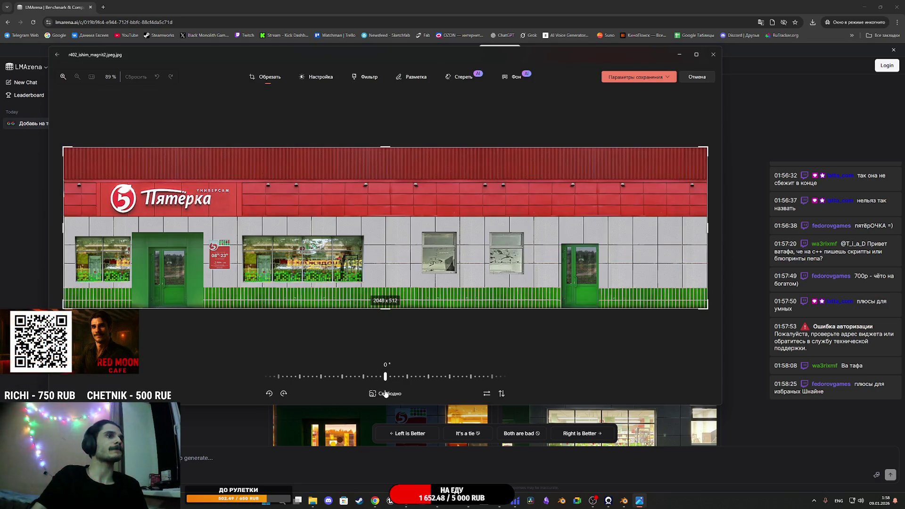
left_click(385, 393)
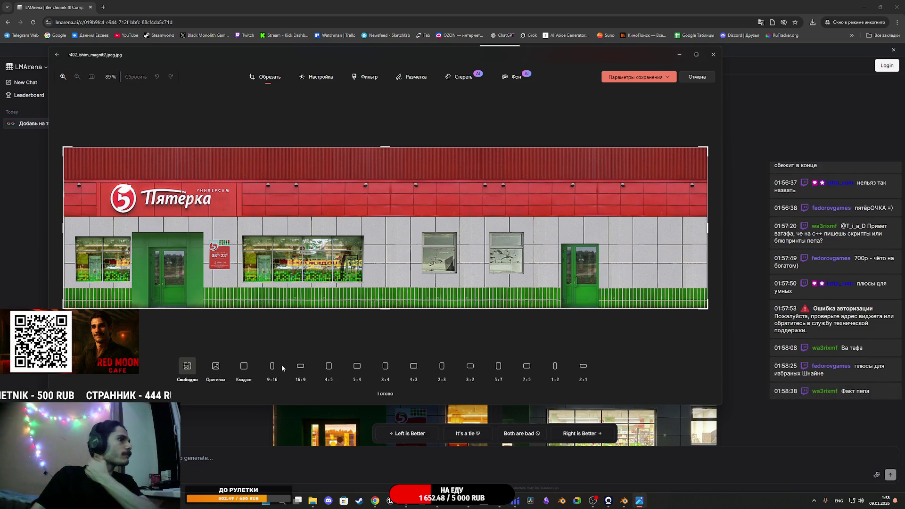
left_click(244, 366)
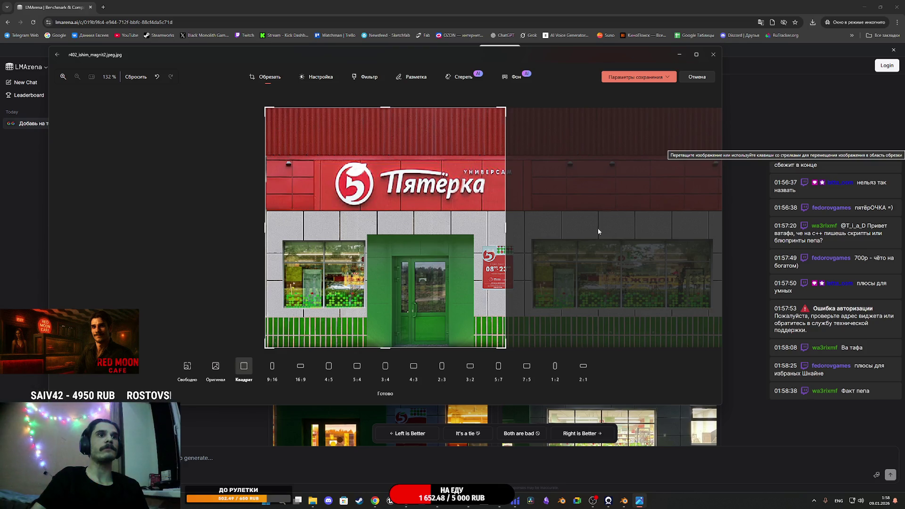
left_click(579, 367)
scroll(512, 289, "down", 5)
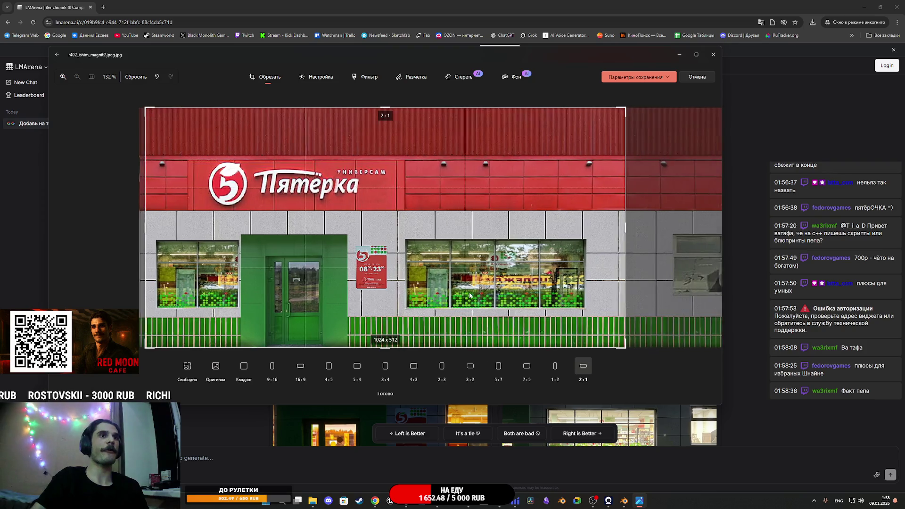
left_click_drag(482, 296, 26, 326)
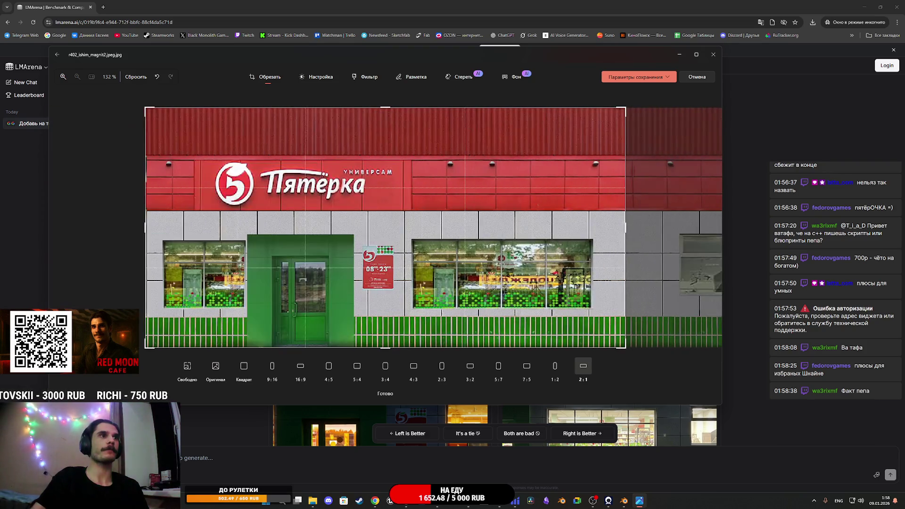
left_click(665, 78)
left_click(643, 102)
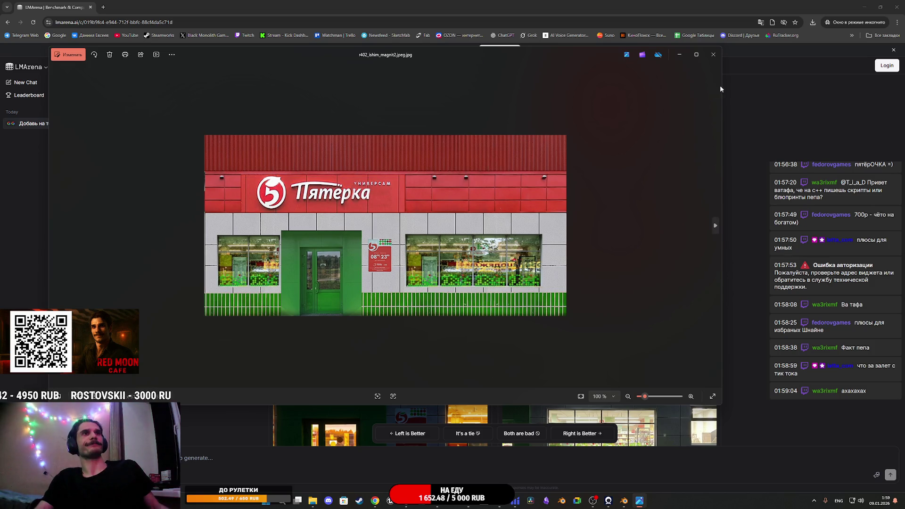
- Resend the emissive glass-and-signage prompt with the cropped facade image attached as reference
left_click(713, 54)
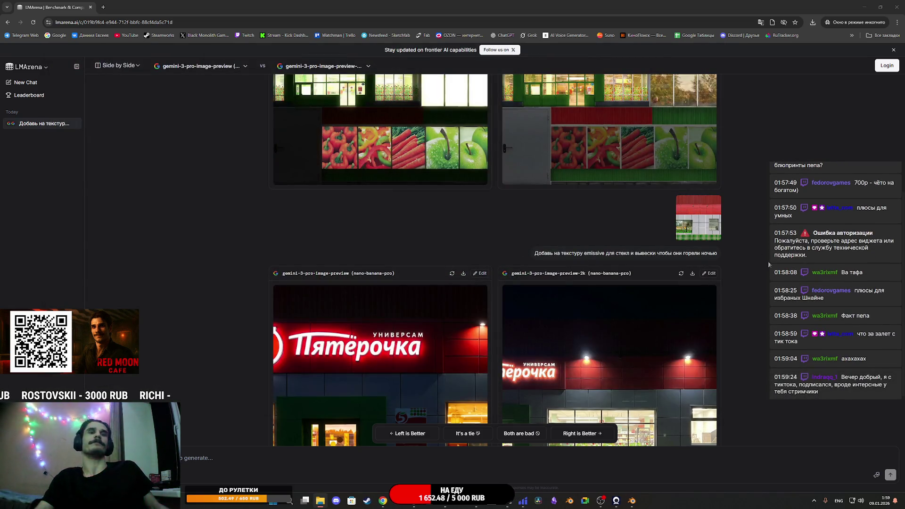
left_click(523, 254)
key("ctrl+v")
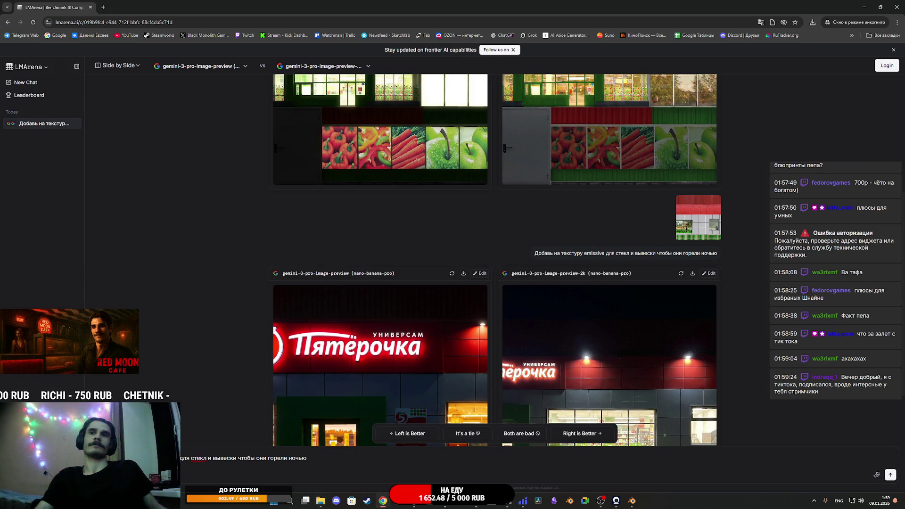
key("alt+Tab")
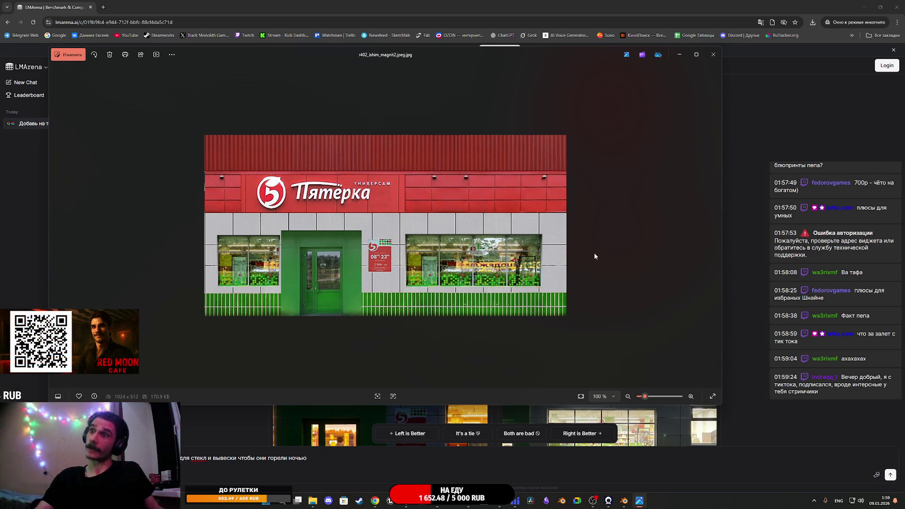
left_click(717, 54)
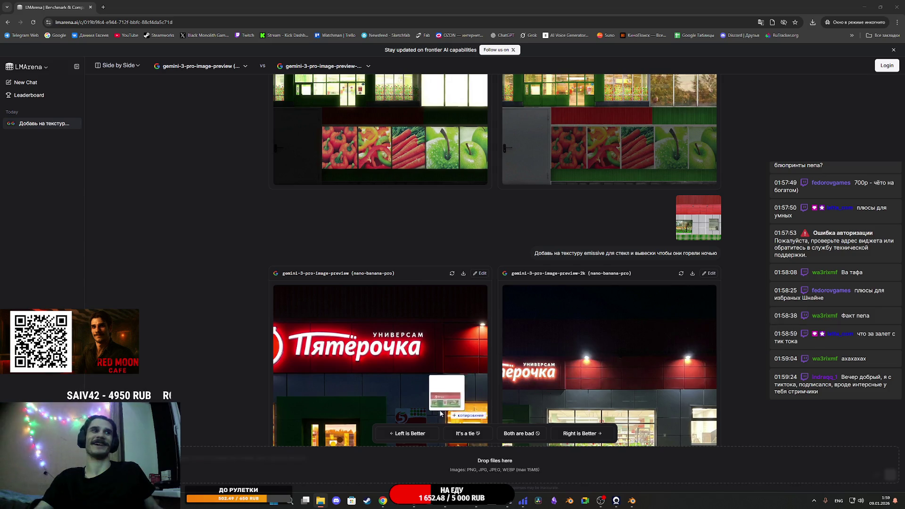
left_click(404, 462)
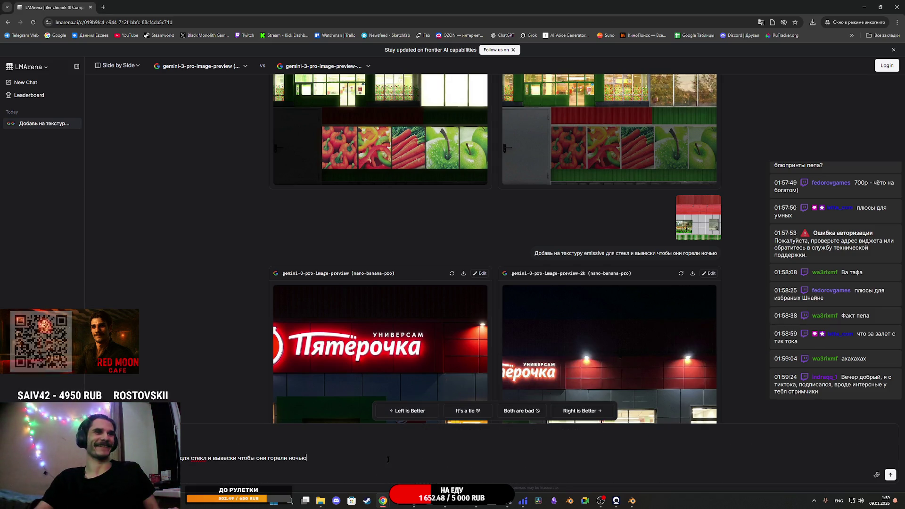
scroll(464, 323, "down", 3)
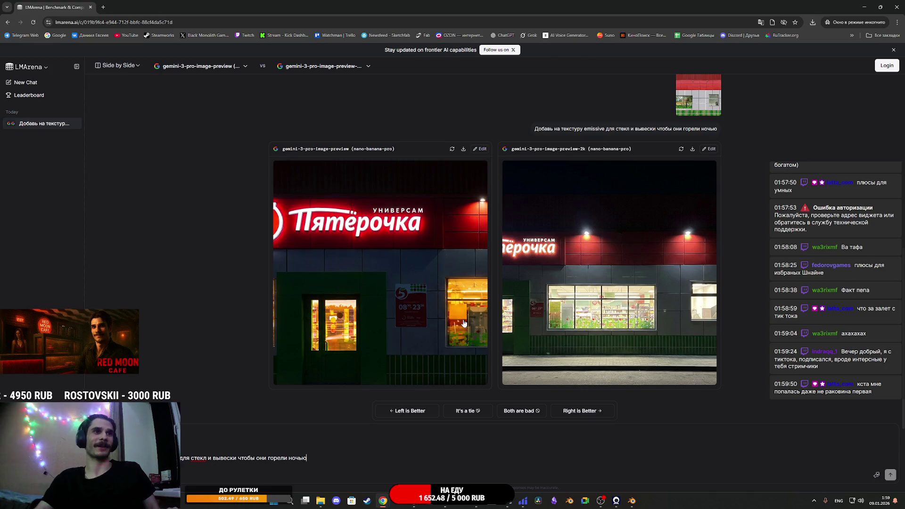
key("Return")
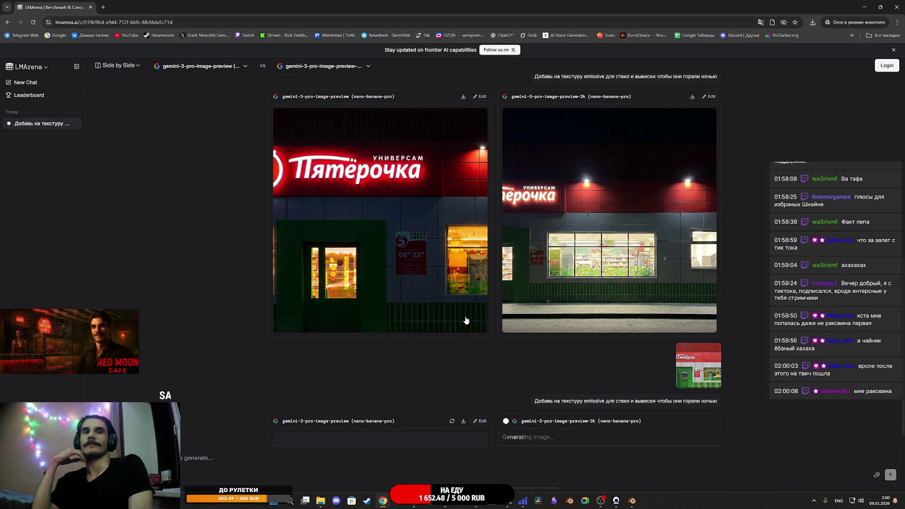
- Inspect the new emissive mask and the right model's glowing night render close up
scroll(466, 320, "down", 5)
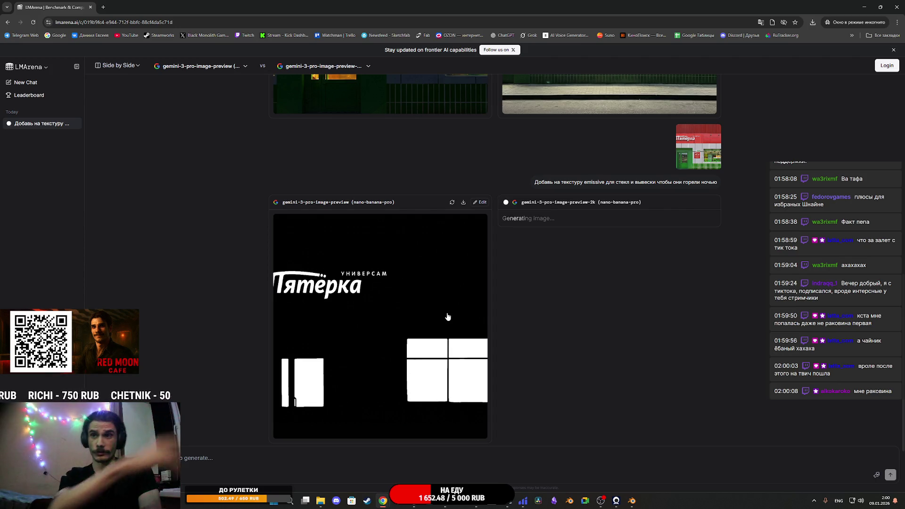
left_click(668, 326)
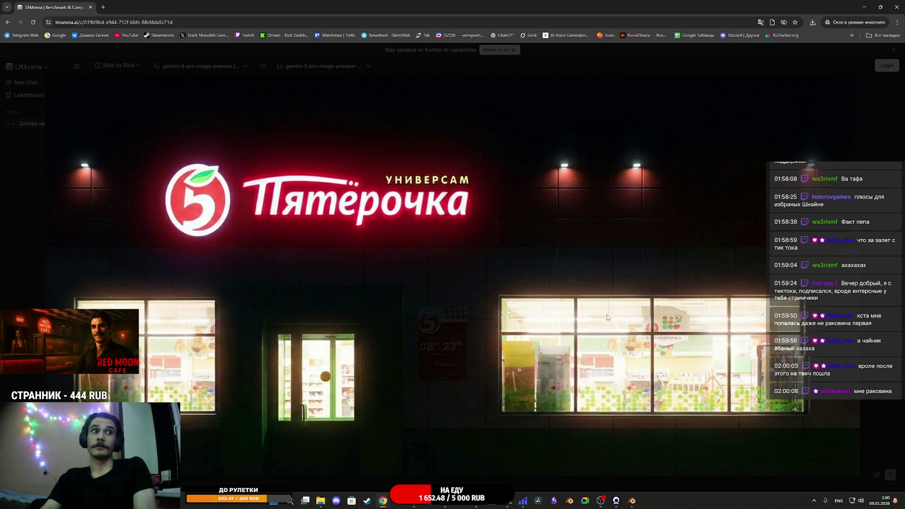
left_click(869, 139)
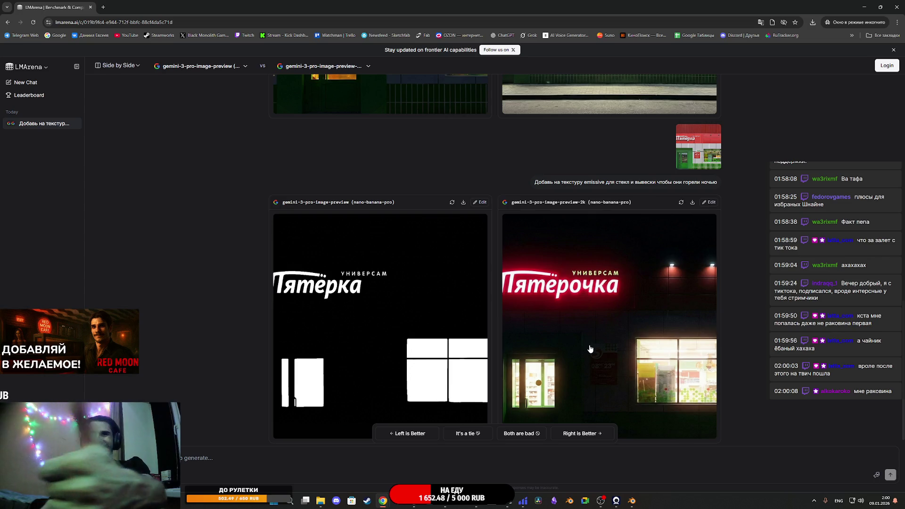
key("alt+Tab")
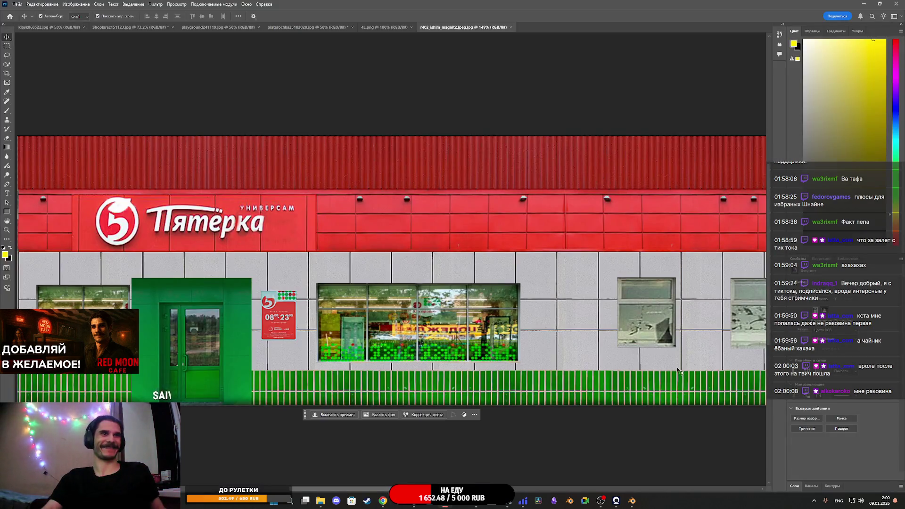
- Set a 2:1 crop ratio and frame the facade's right end with the two windows and green door
scroll(584, 366, "down", 5)
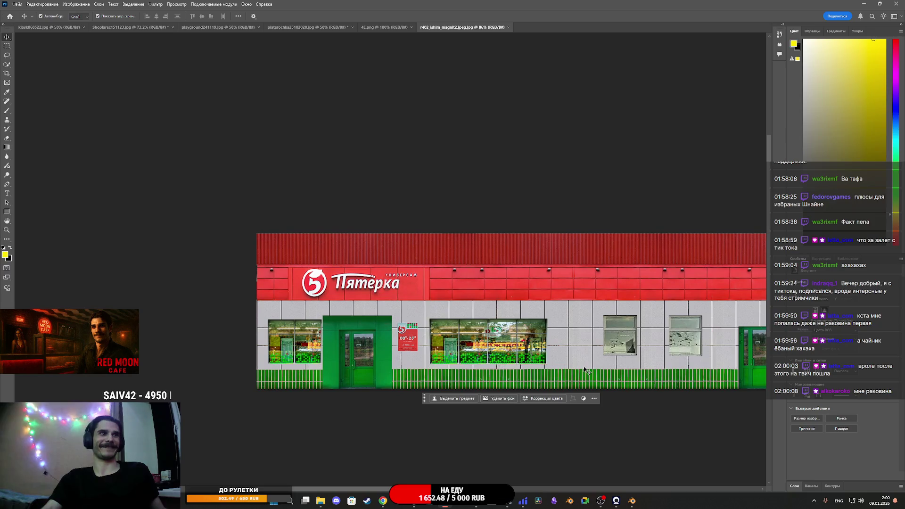
key("c")
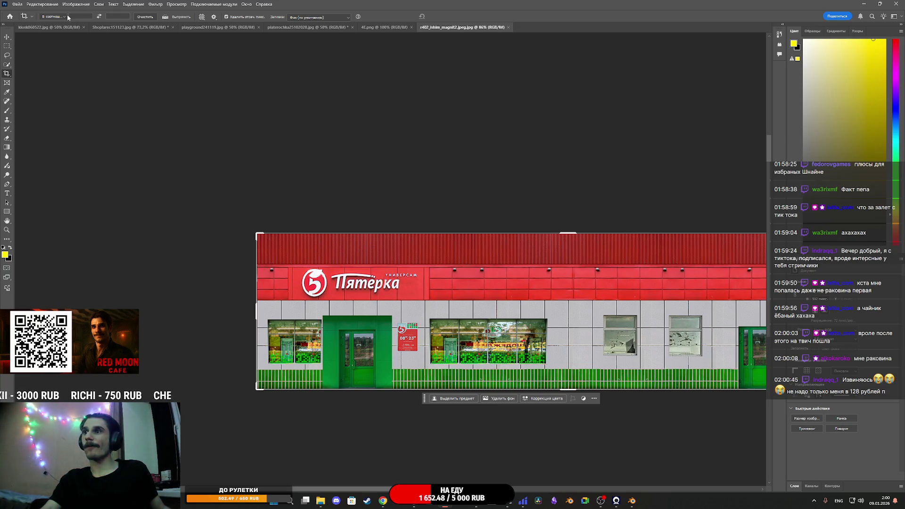
left_click(80, 18)
type("2")
left_click(118, 16)
type("1")
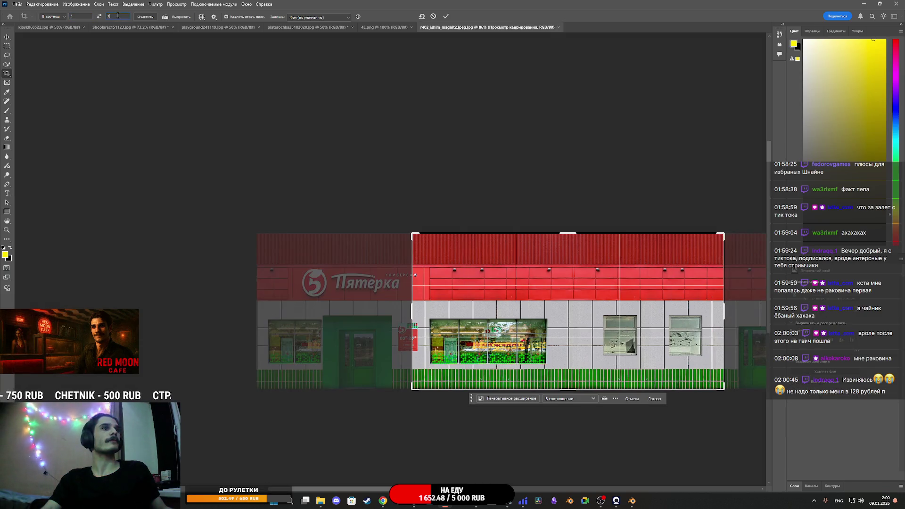
left_click_drag(566, 314, 410, 312)
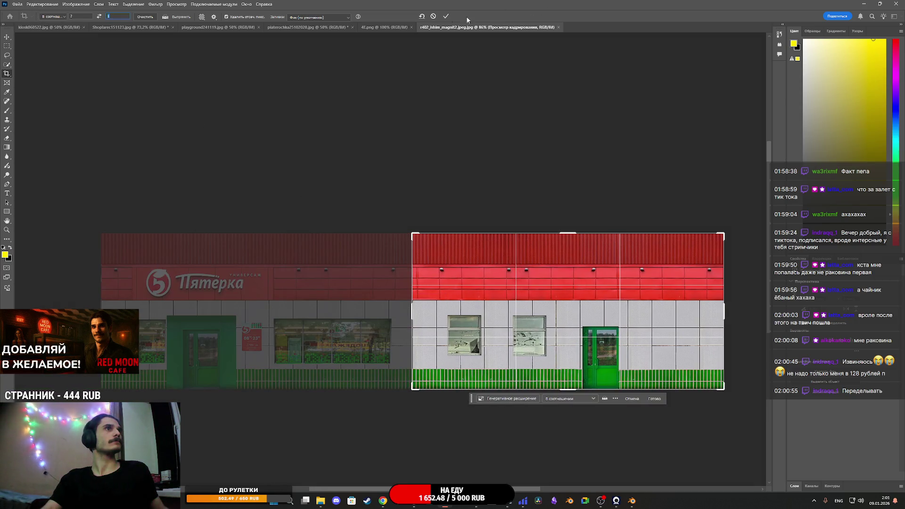
- Commit the crop and export the 1024×512 section as PNG 43534 into the Pyaterochka shop.FBX folder
left_click(446, 16)
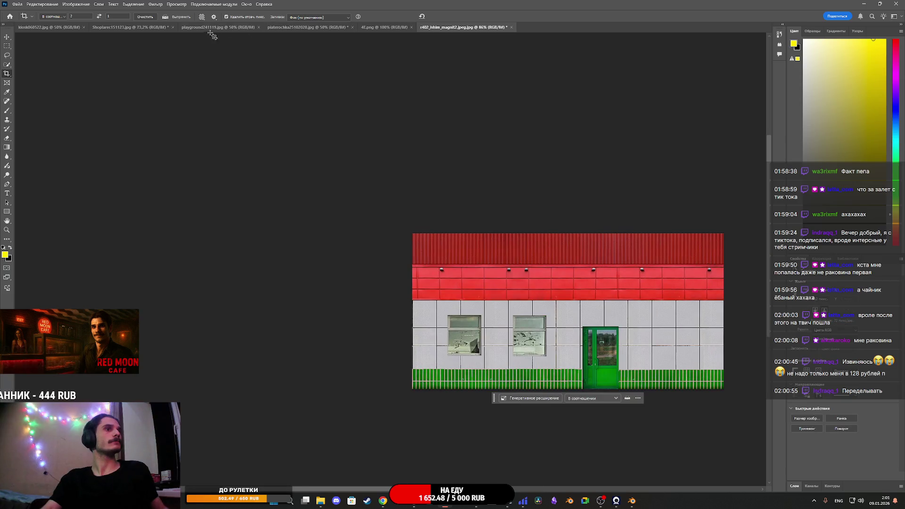
left_click(17, 5)
mouse_move(50, 131)
left_click(146, 134)
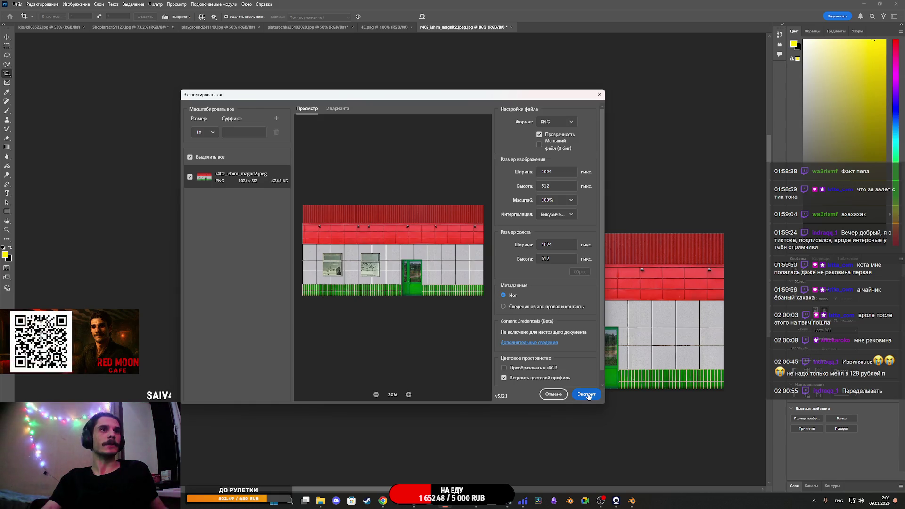
left_click(587, 395)
type("43534")
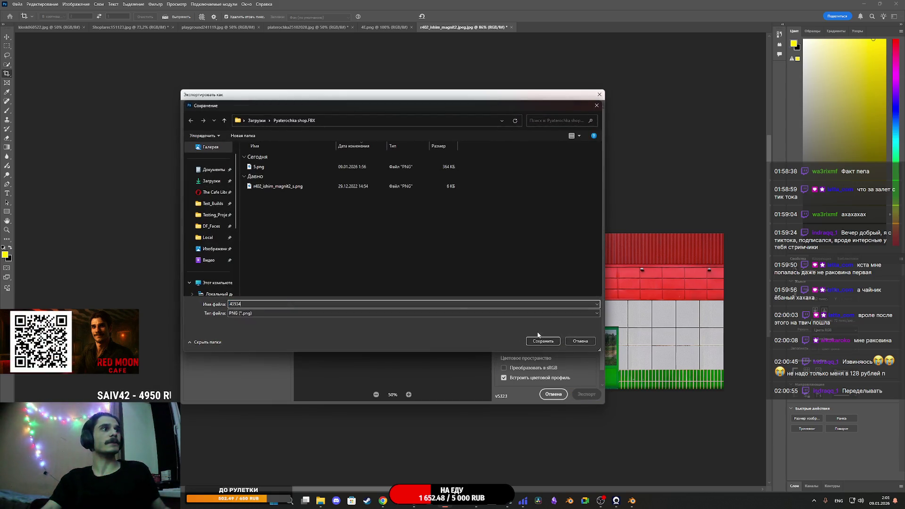
left_click(553, 341)
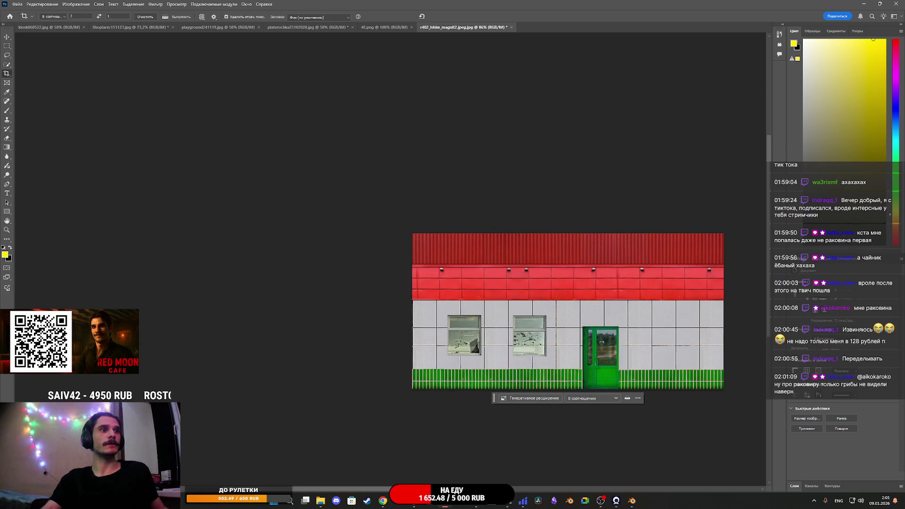
mouse_move(382, 501)
left_click(435, 474)
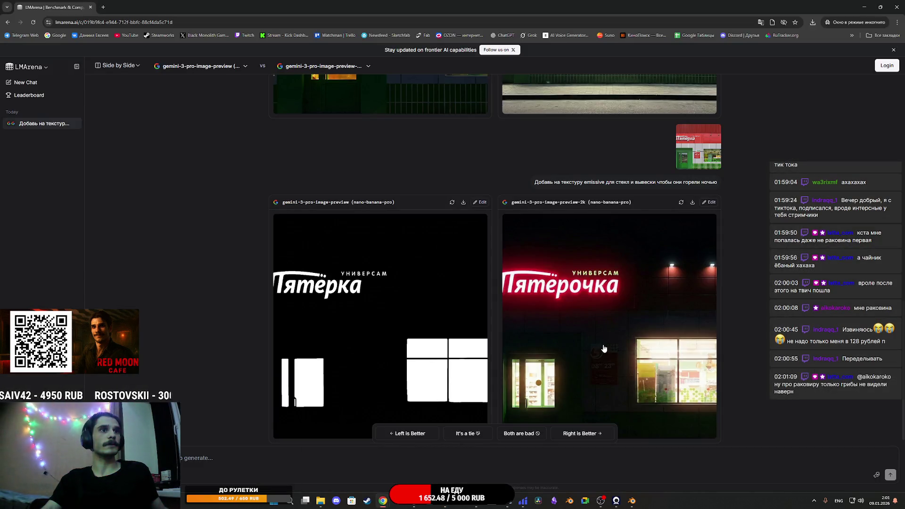
- Save the right model's enlarged glowing night render as 5_EM1.png in Downloads > Pyaterochka shop.FBX
left_click(603, 348)
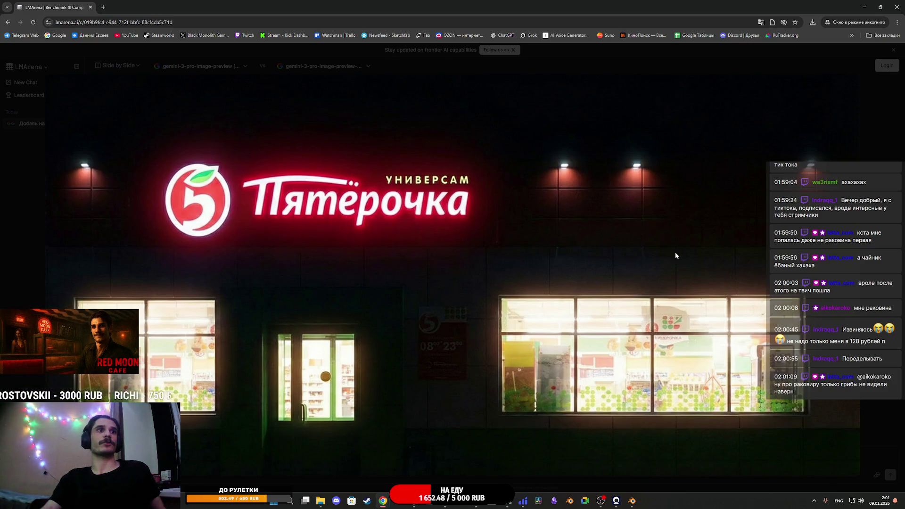
right_click(513, 355)
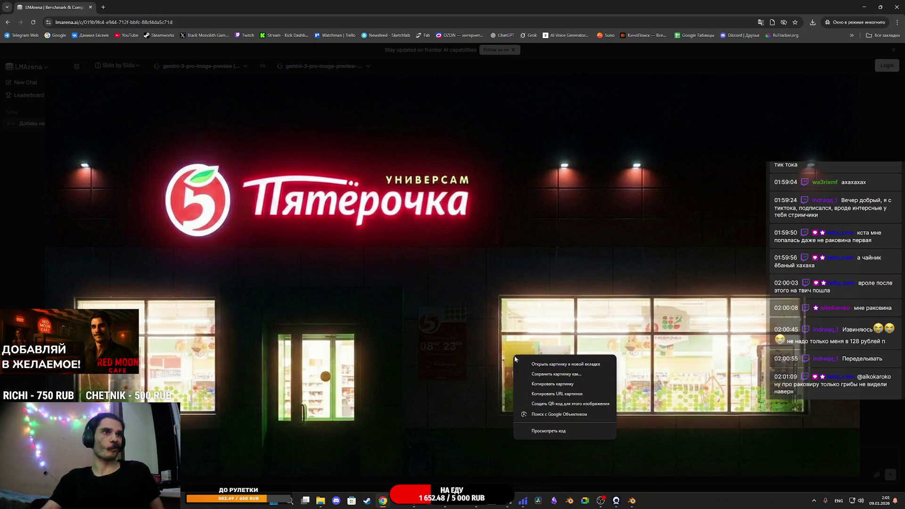
left_click(549, 378)
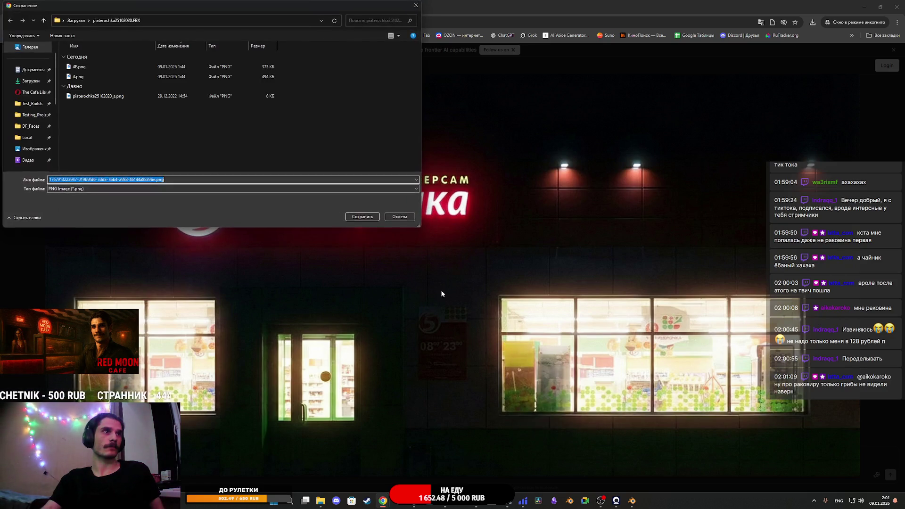
left_click(76, 21)
double_click(98, 66)
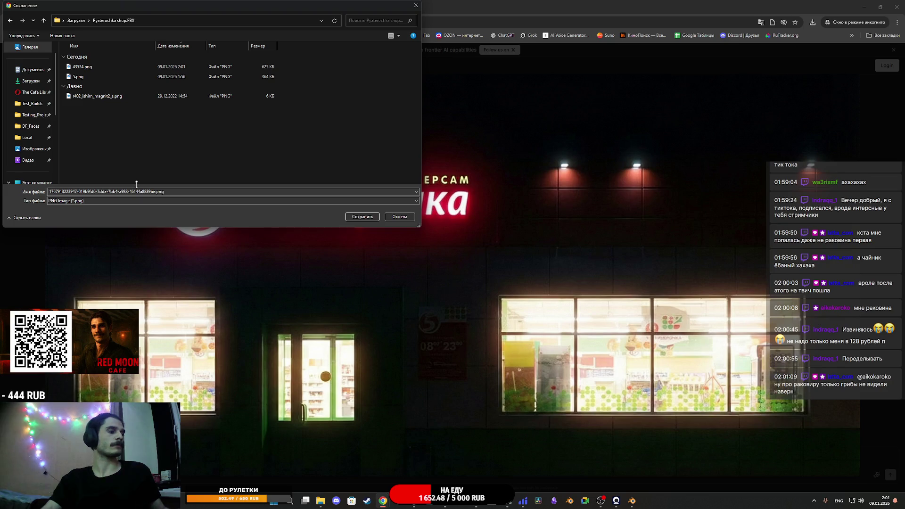
key("5")
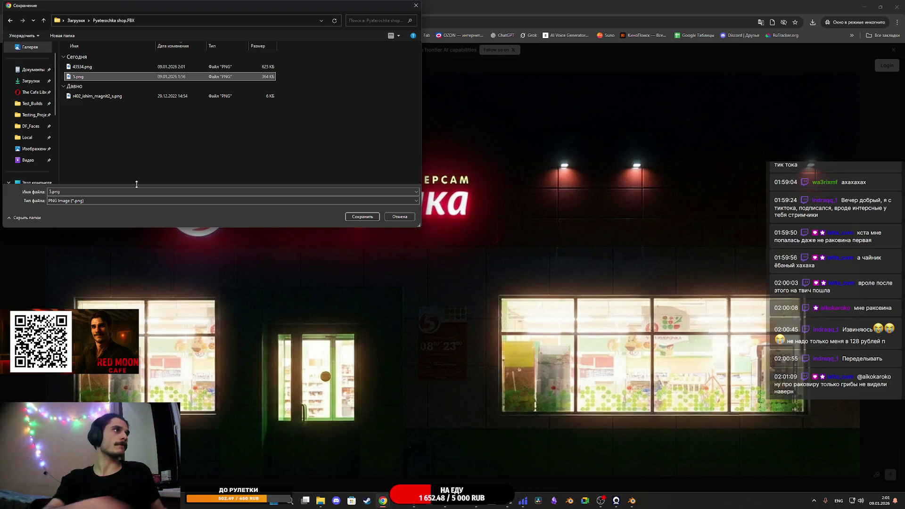
left_click(125, 192)
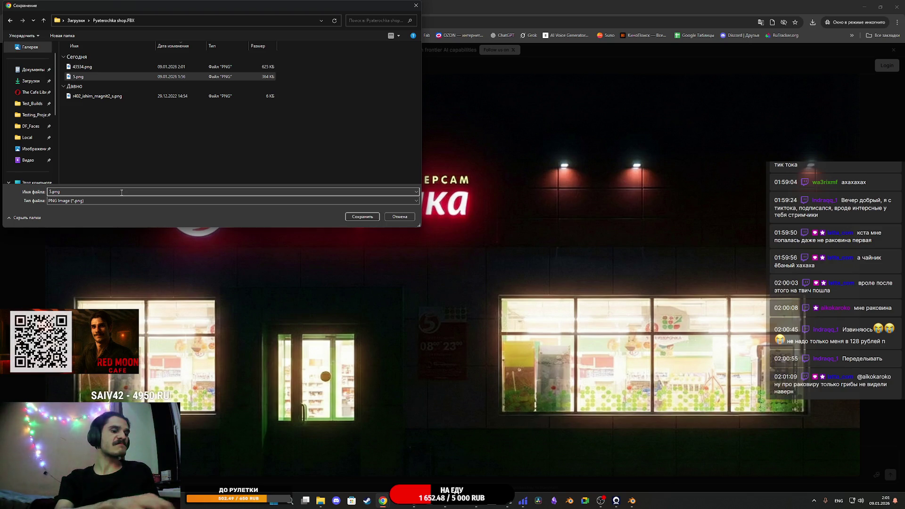
left_click(51, 192)
type("_EM")
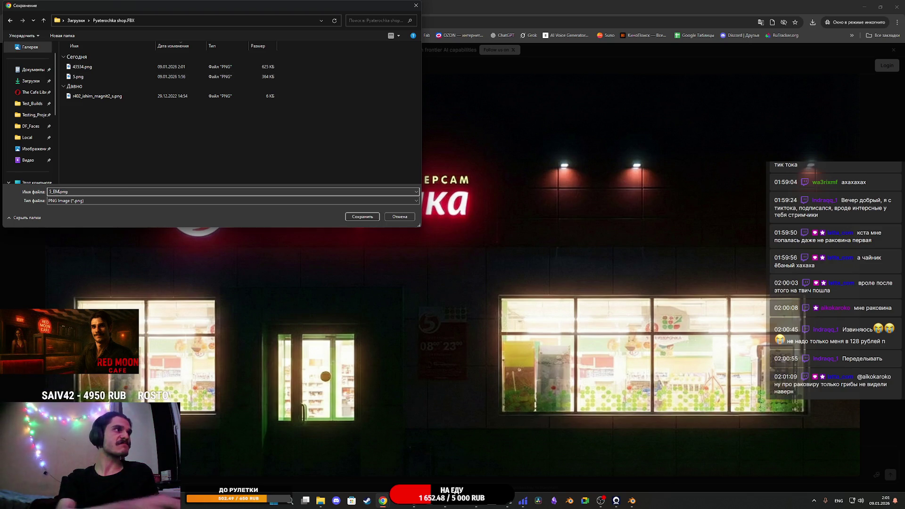
type("1")
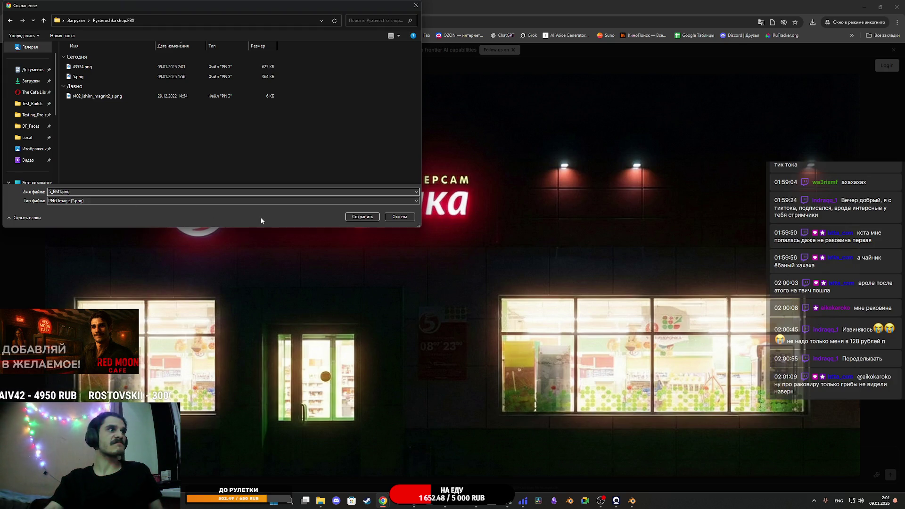
key("Return")
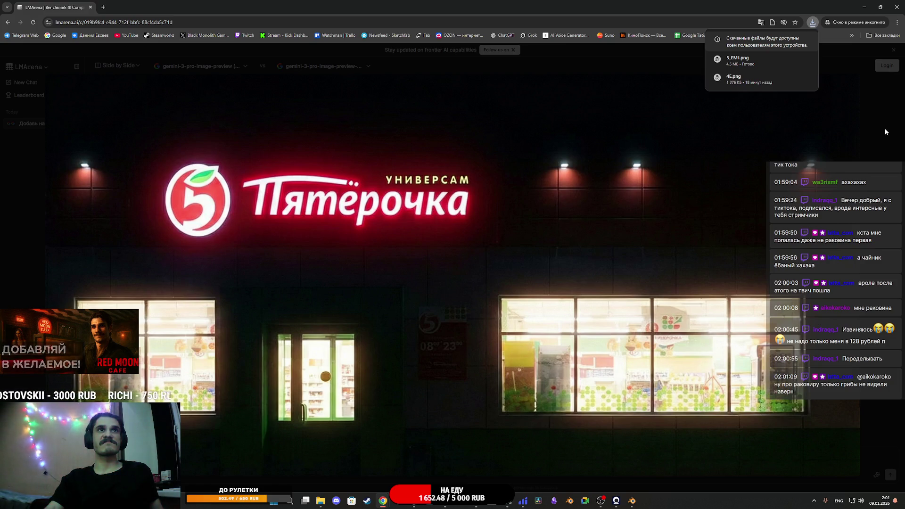
- Paste the emissive prompt into the message field and attach the storefront texture image
left_click(889, 133)
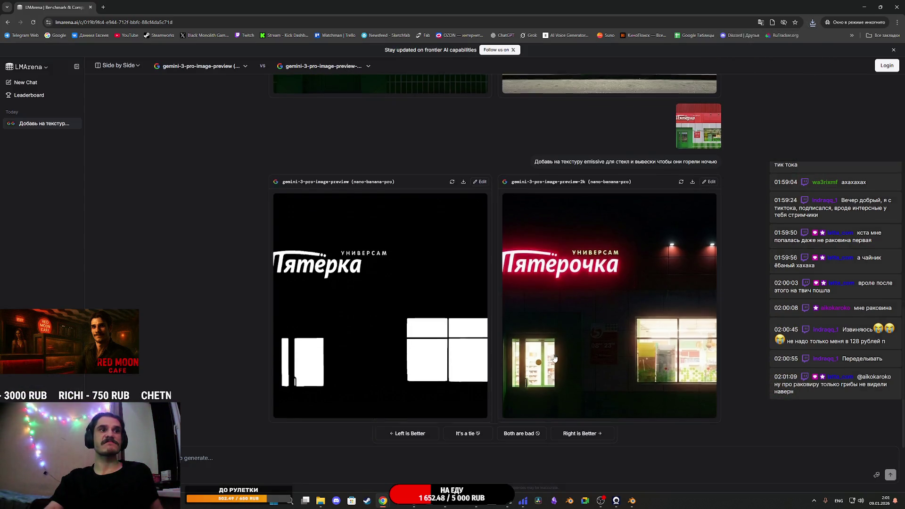
scroll(606, 332, "up", 5)
left_click(522, 399)
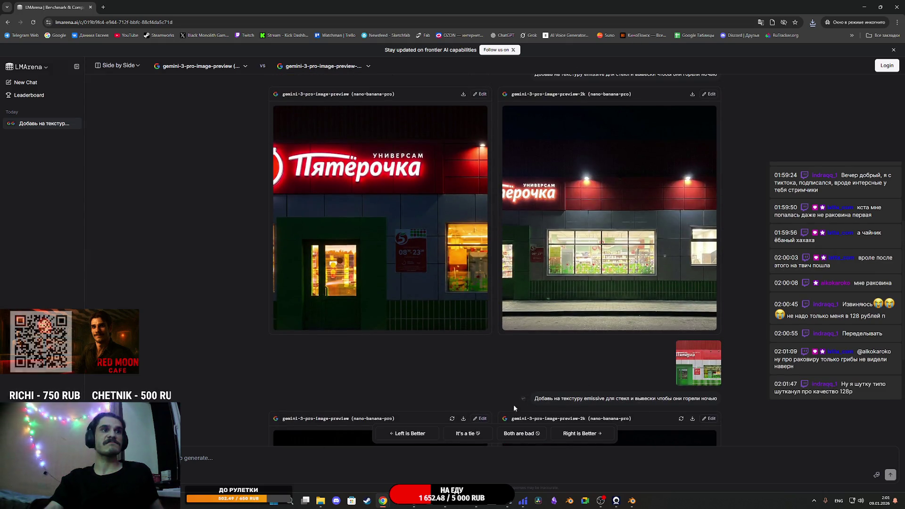
key("ctrl+v")
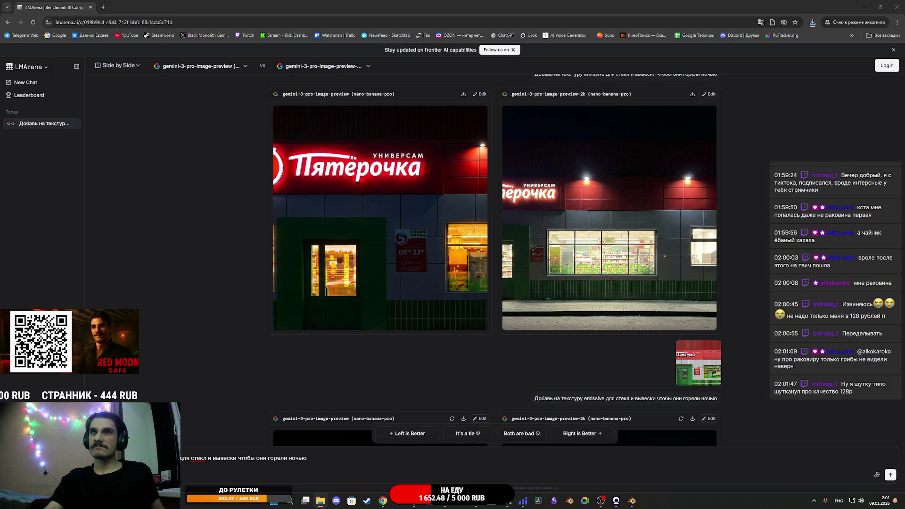
left_click(713, 55)
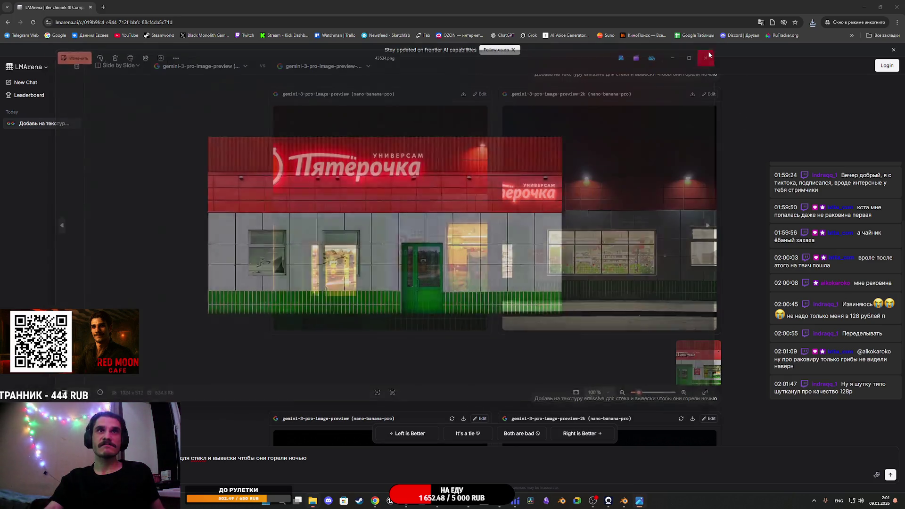
left_click_drag(698, 362, 292, 451)
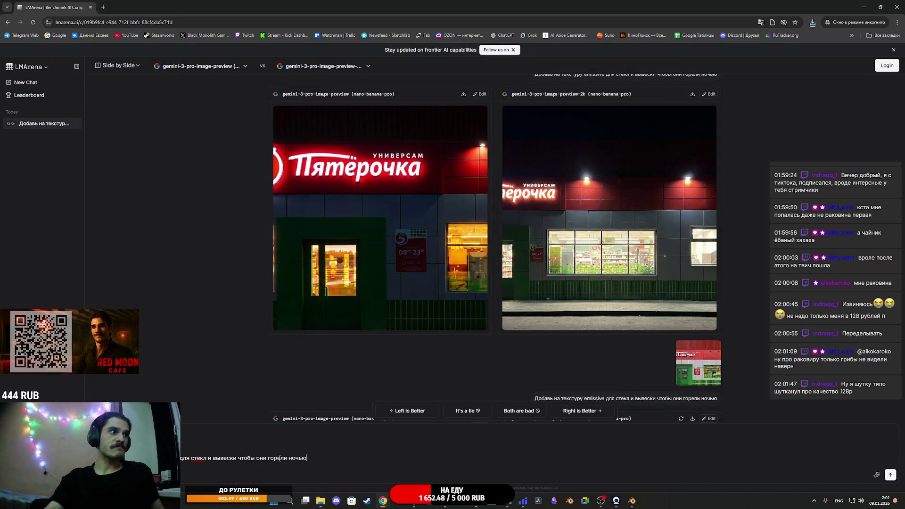
scroll(498, 352, "down", 5)
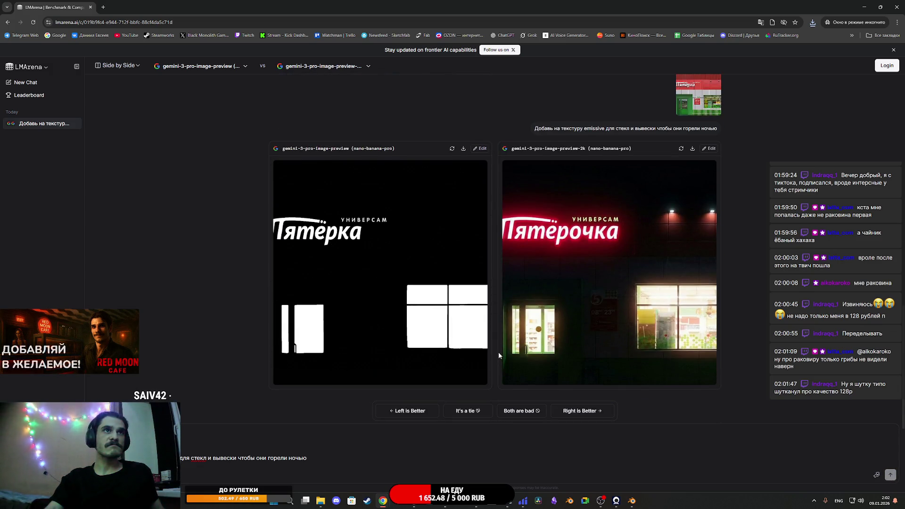
- Send the request, dismiss the login-required popup, and close the browser window
key("Return")
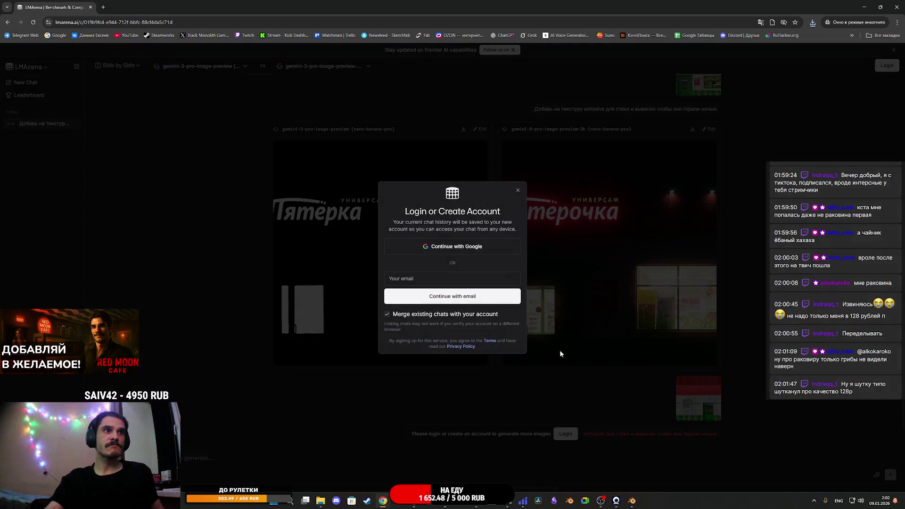
left_click(518, 193)
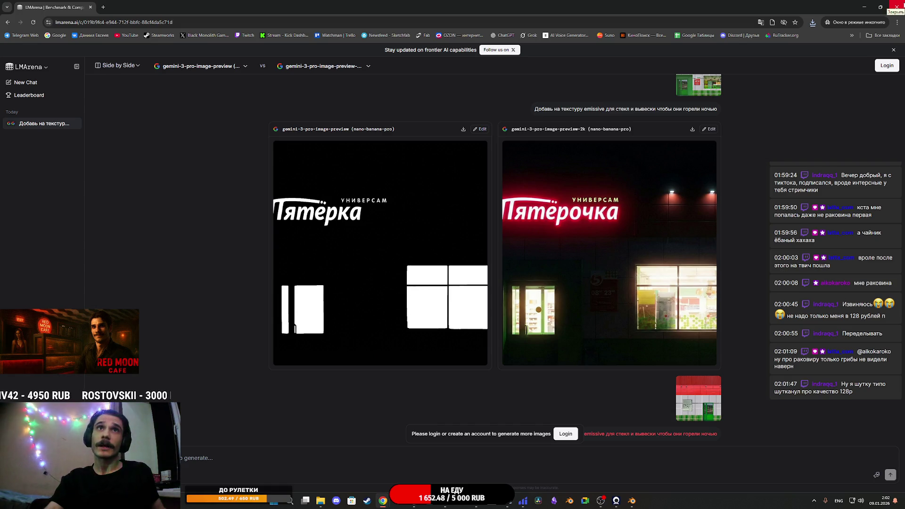
left_click(897, 7)
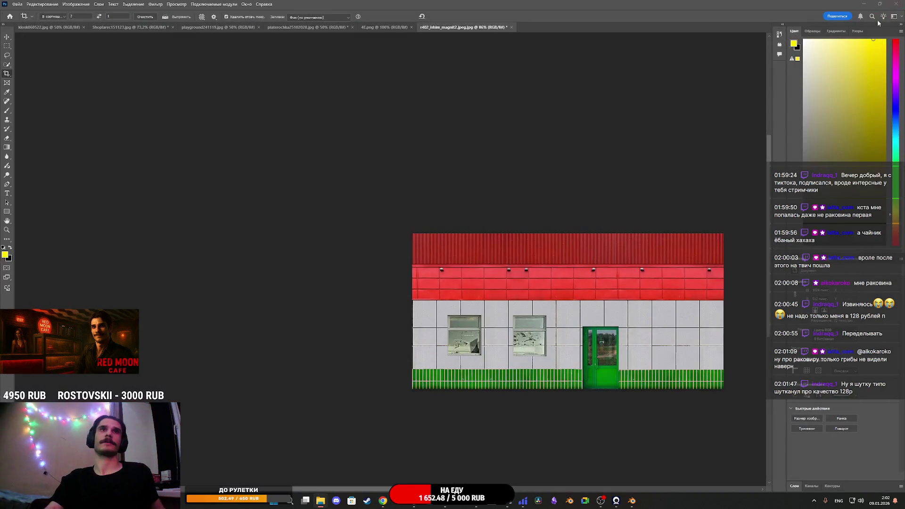
- Open a new Chrome incognito window and load LMArena from the bookmarks
left_click(382, 500)
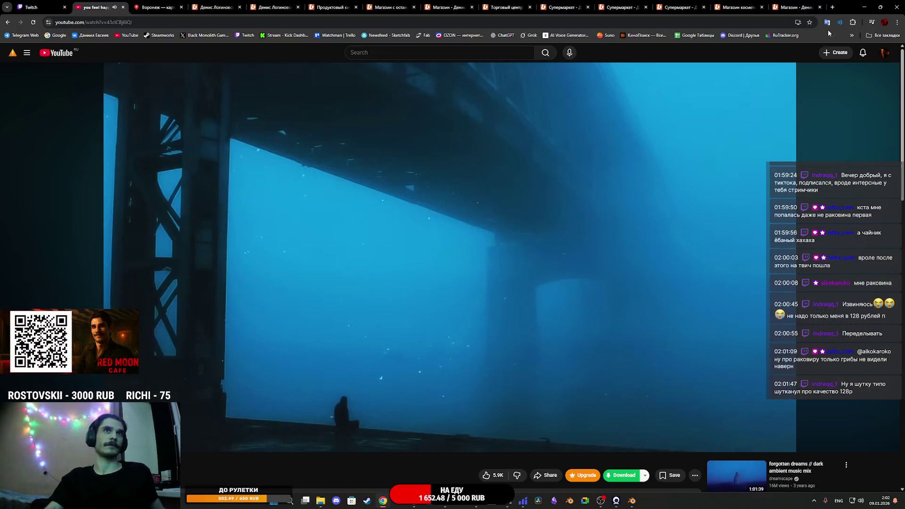
left_click(896, 22)
left_click(830, 58)
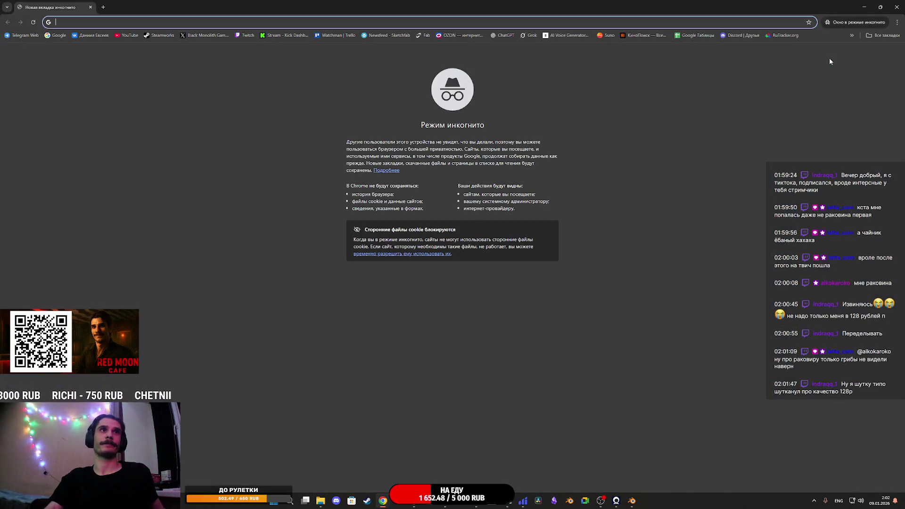
left_click(883, 36)
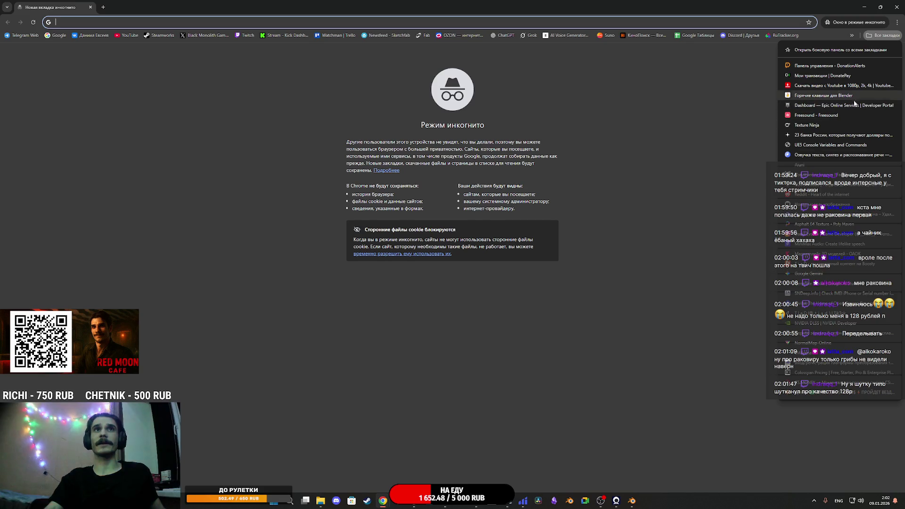
left_click(801, 333)
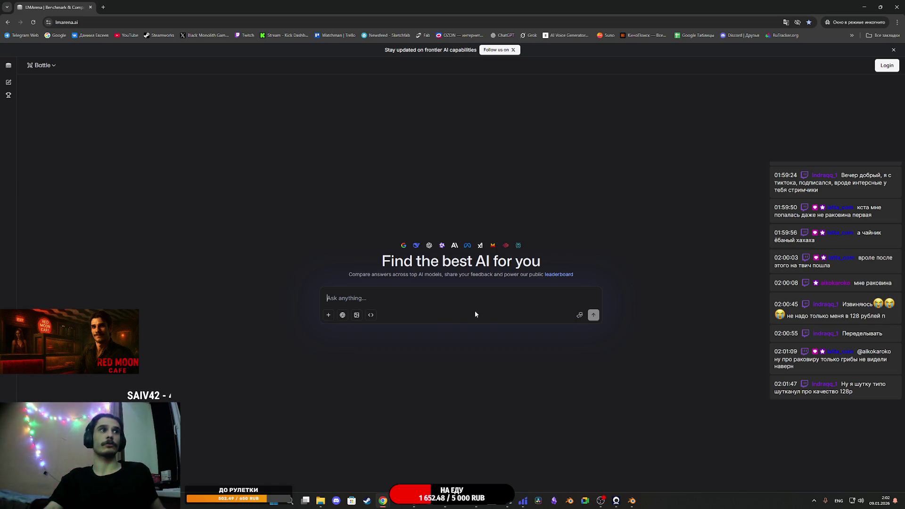
- Switch LMArena to Image mode with Side by Side comparison and pass the Cloudflare check
left_click(357, 315)
left_click(47, 65)
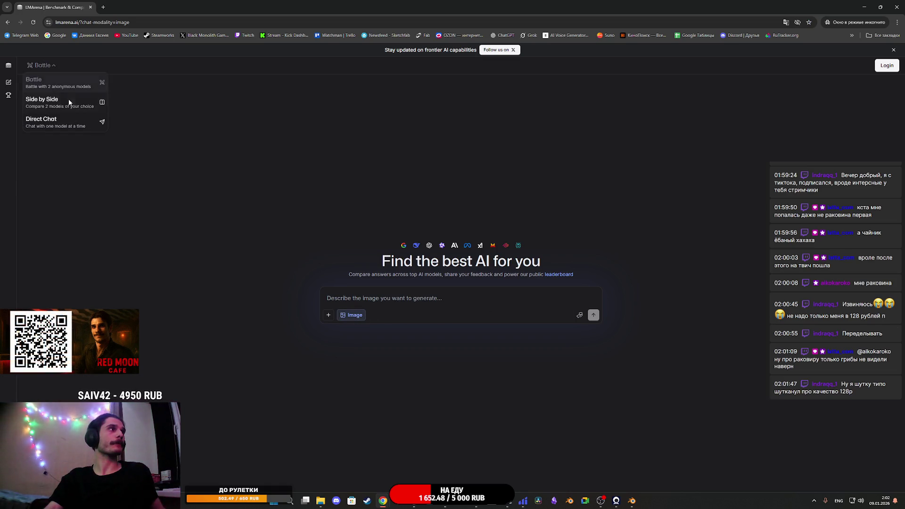
left_click(70, 102)
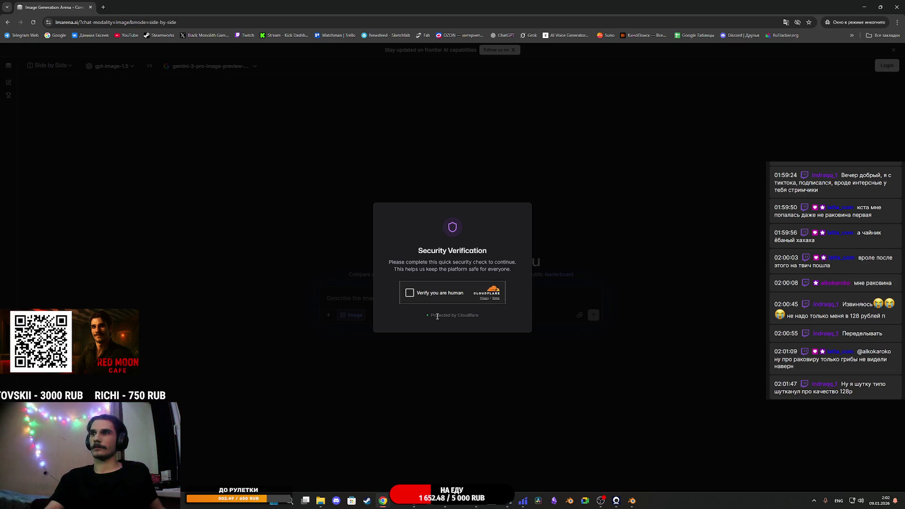
left_click(409, 293)
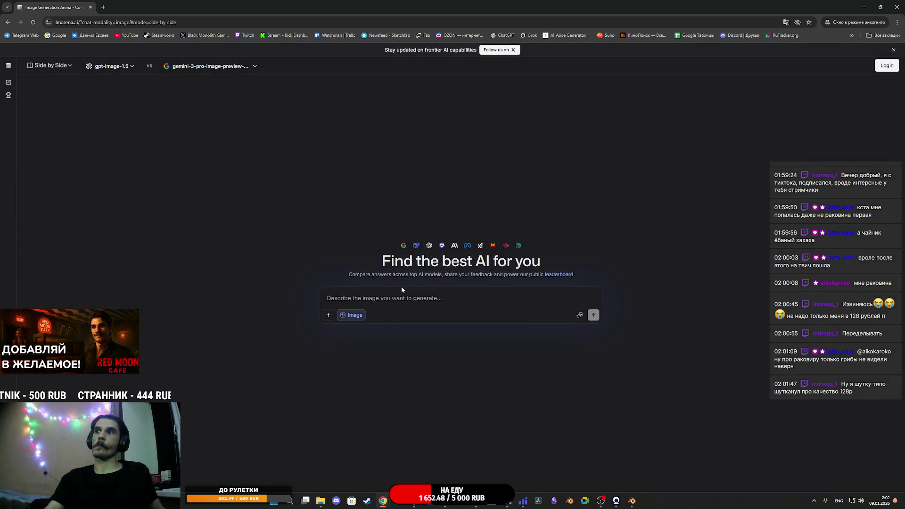
- Paste the emissive prompt, set the left model to gemini-3-pro-image-preview, attach the texture, and send
left_click(386, 299)
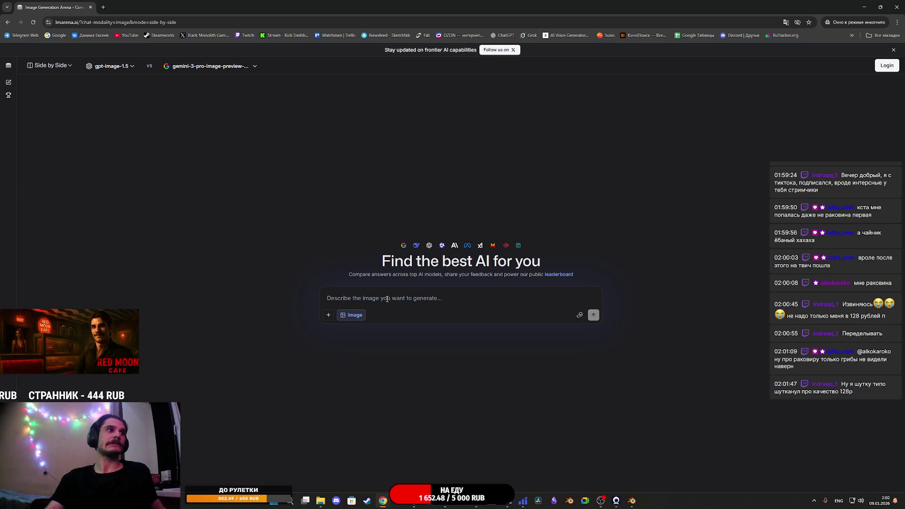
key("ctrl+v")
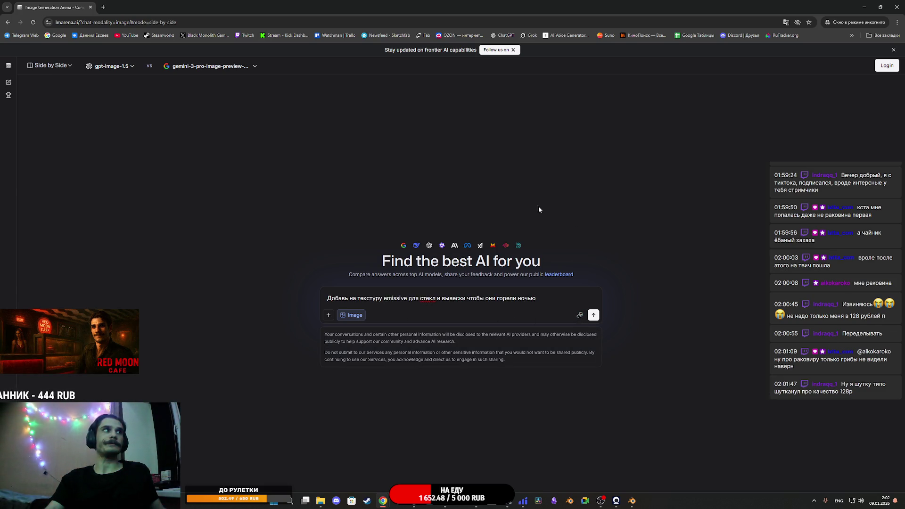
left_click(111, 66)
left_click(120, 95)
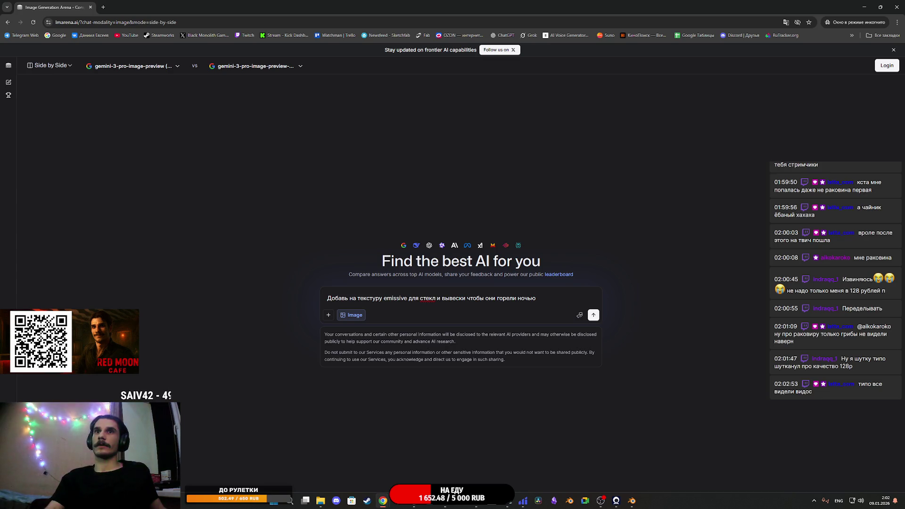
mouse_move(904, 310)
left_mouse_down()
mouse_move(693, 325)
mouse_move(523, 316)
mouse_move(575, 324)
left_mouse_up()
left_click(593, 327)
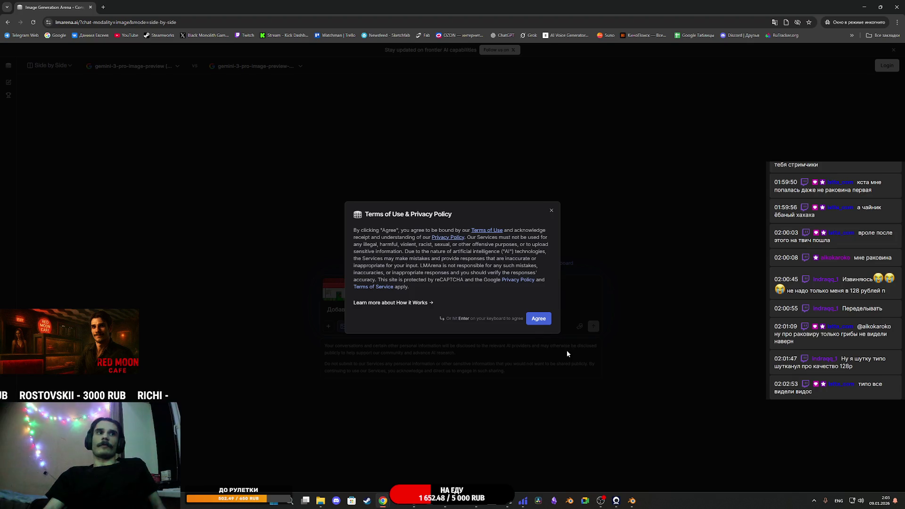
left_click(539, 318)
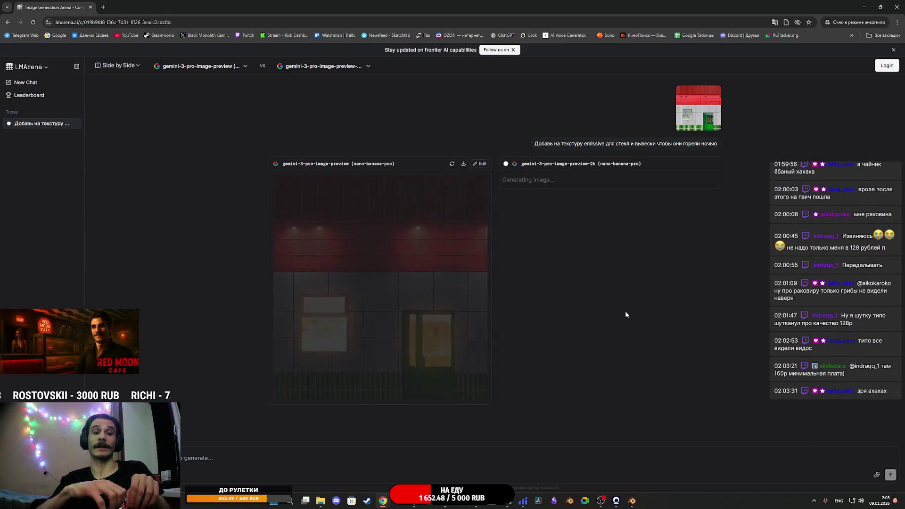
- Enlarge the left night render, then open the right gemini-3-pro-image-preview-2k result enlarged
left_click(394, 239)
left_click(768, 233)
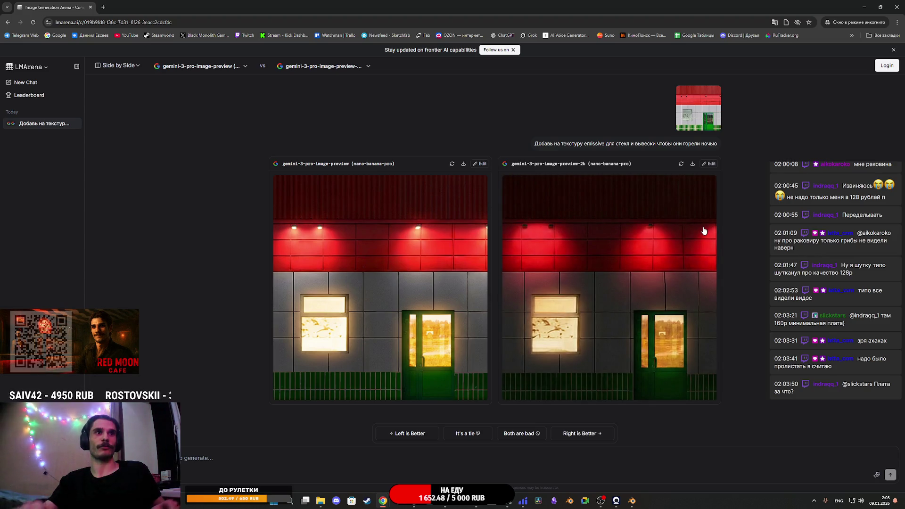
left_click(651, 258)
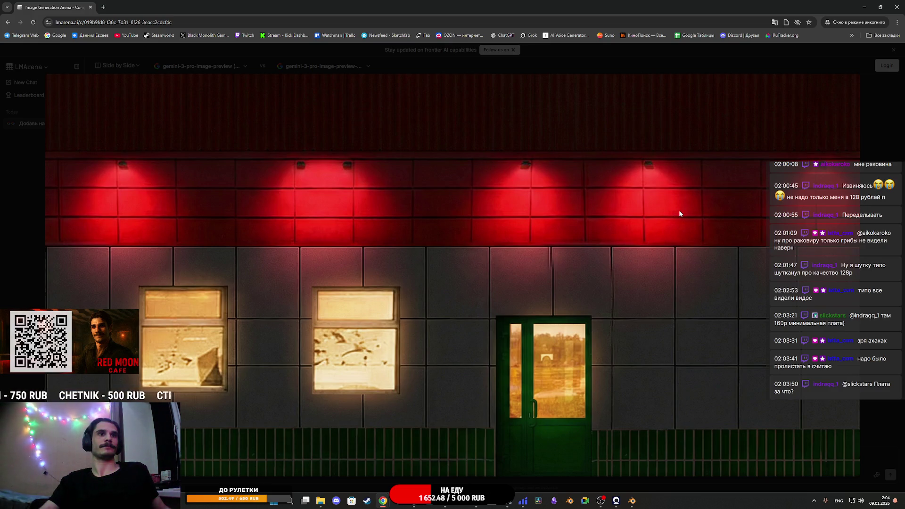
- Save the right-hand red-lit render as 5_EM2.png in Pyaterochka shop.FBX and return to Photoshop
right_click(790, 143)
left_click(822, 165)
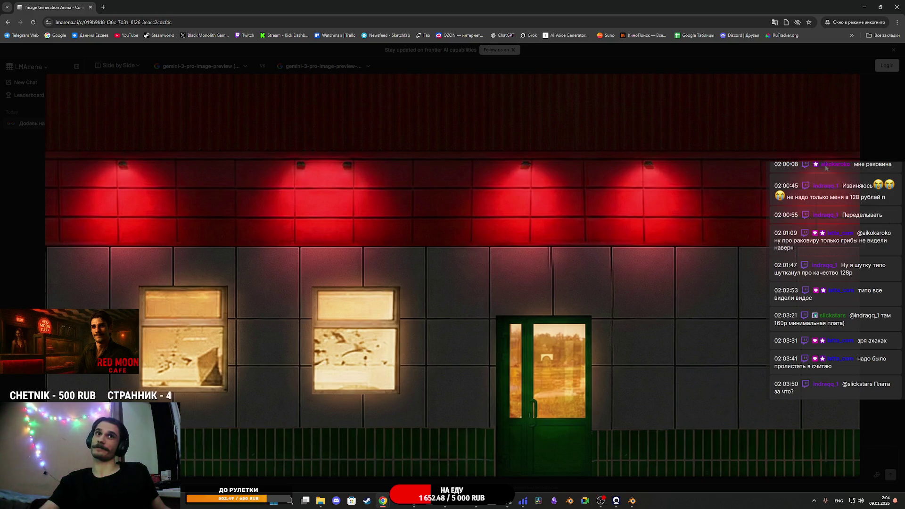
double_click(92, 82)
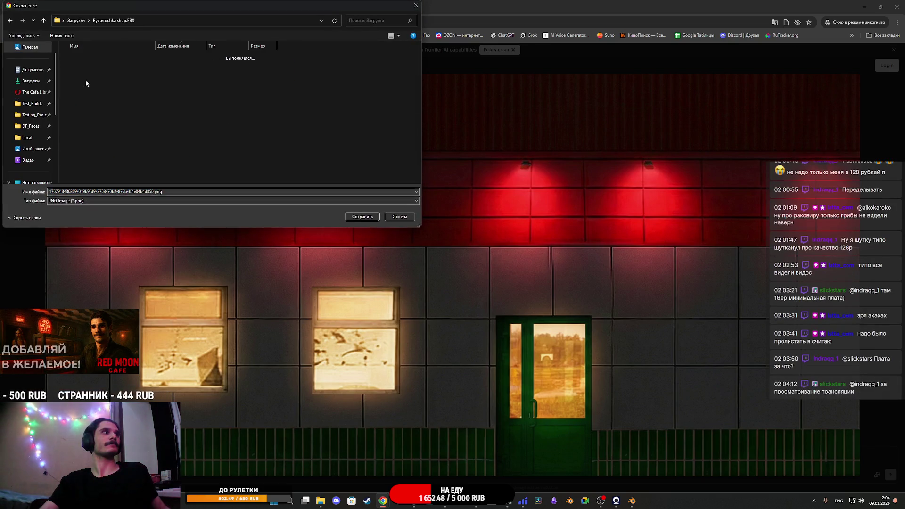
left_click(96, 68)
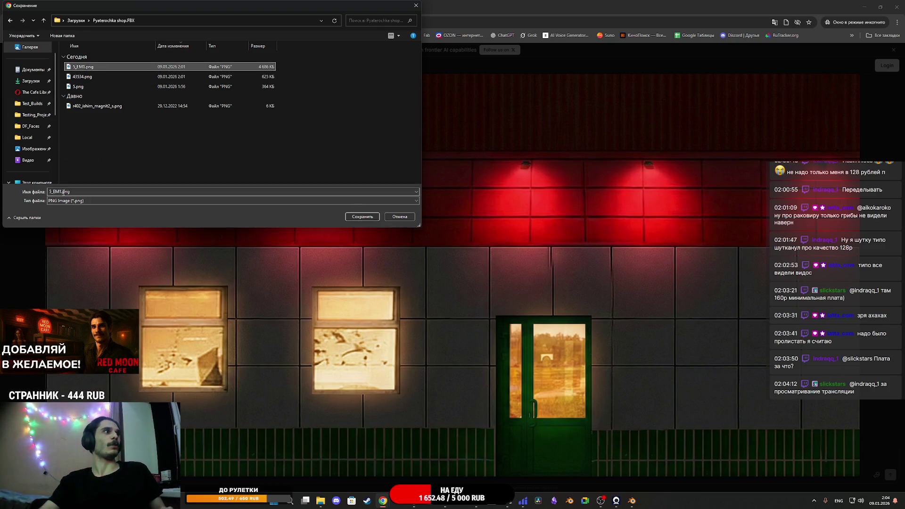
double_click(63, 192)
left_click(74, 192)
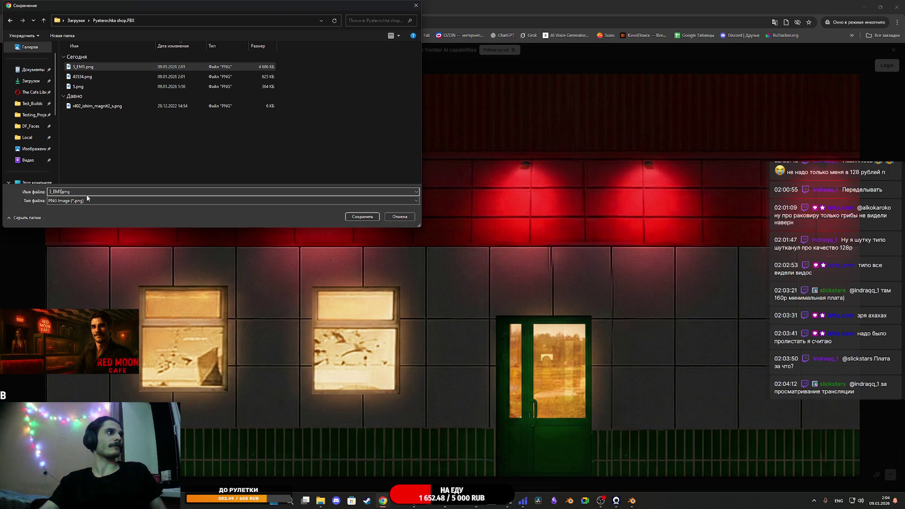
key("BackSpace")
left_click(357, 216)
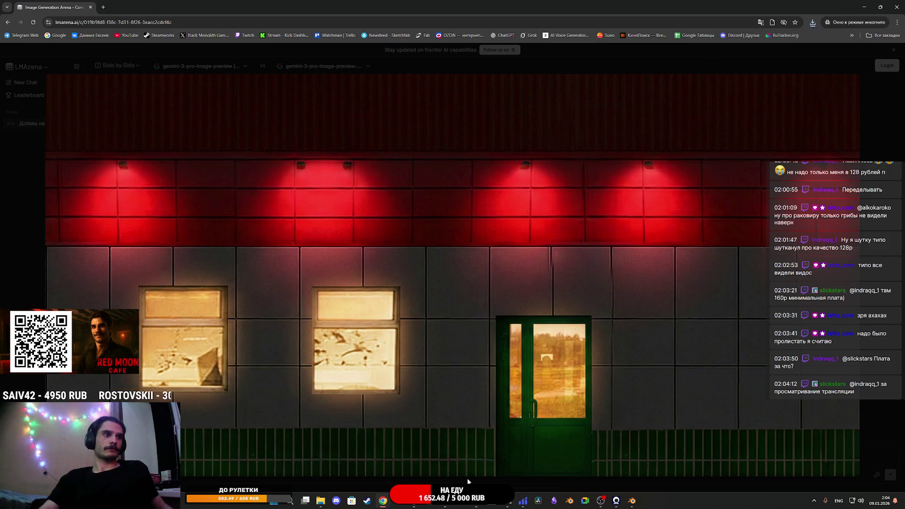
left_click(443, 506)
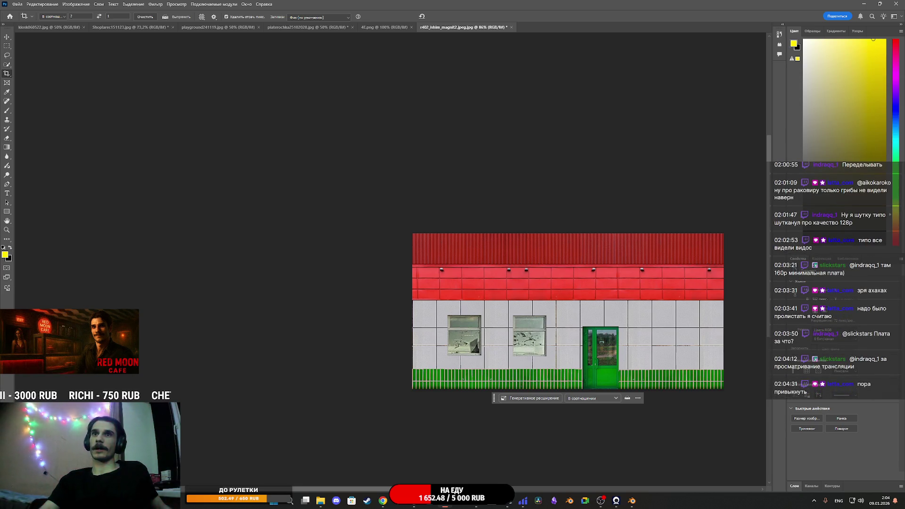
- Open 5_EM1.png in Photoshop as a new document, accepting the missing colour profile
key("alt+Tab")
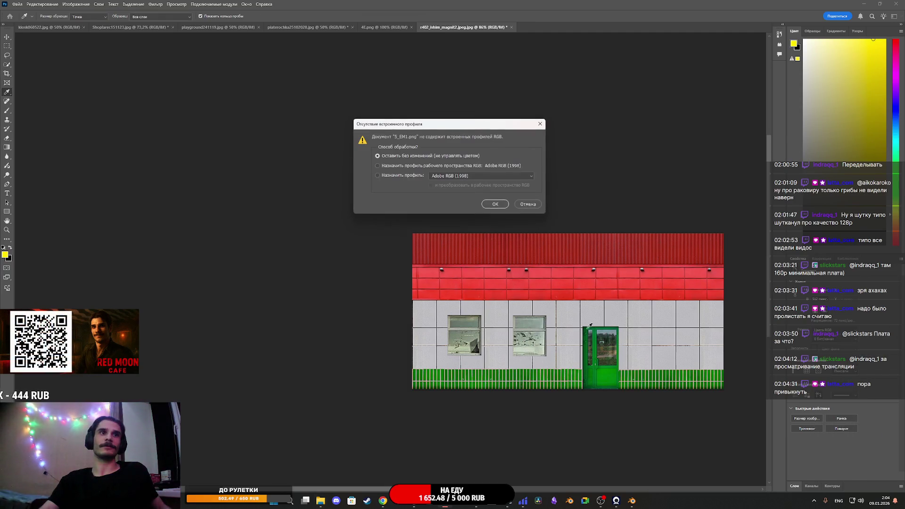
left_click(490, 202)
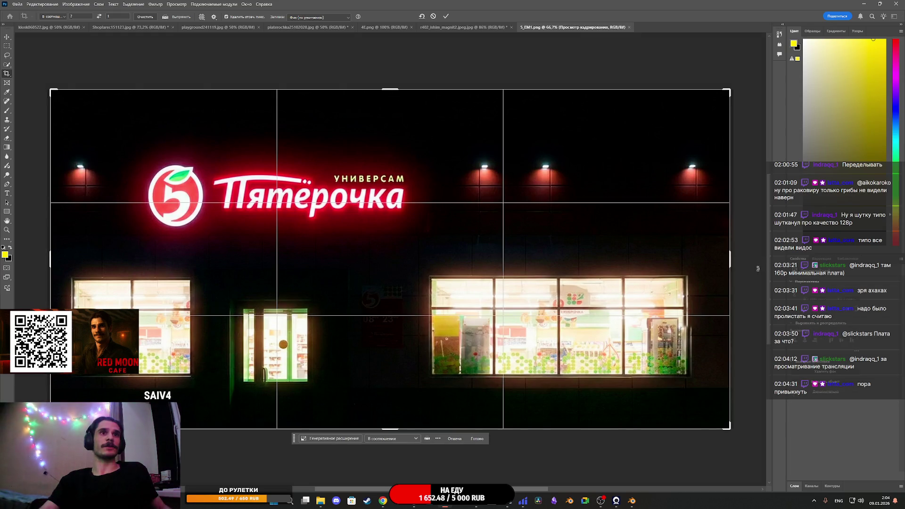
- Extend the canvas to a 4:1 strip with black on the right, then place 5_EM2.png there
left_click(8, 37)
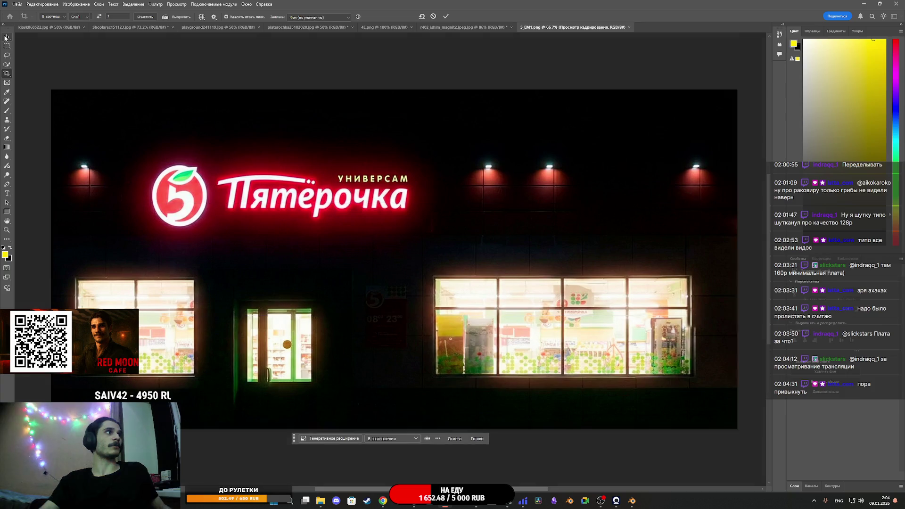
scroll(528, 306, "down", 3)
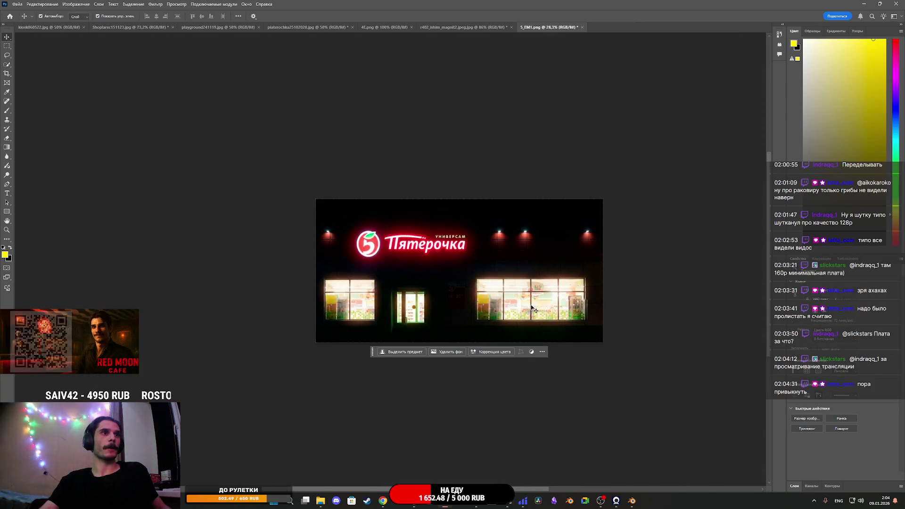
key("c")
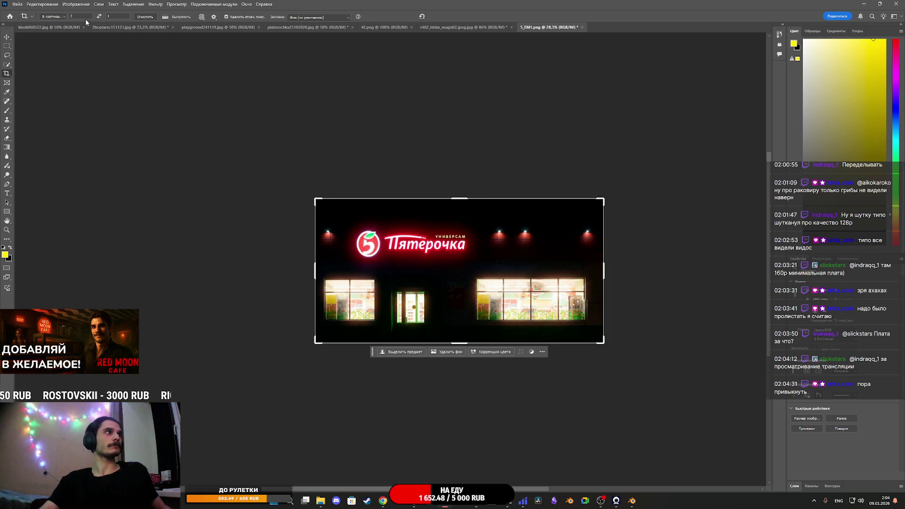
left_click(81, 17)
type("4")
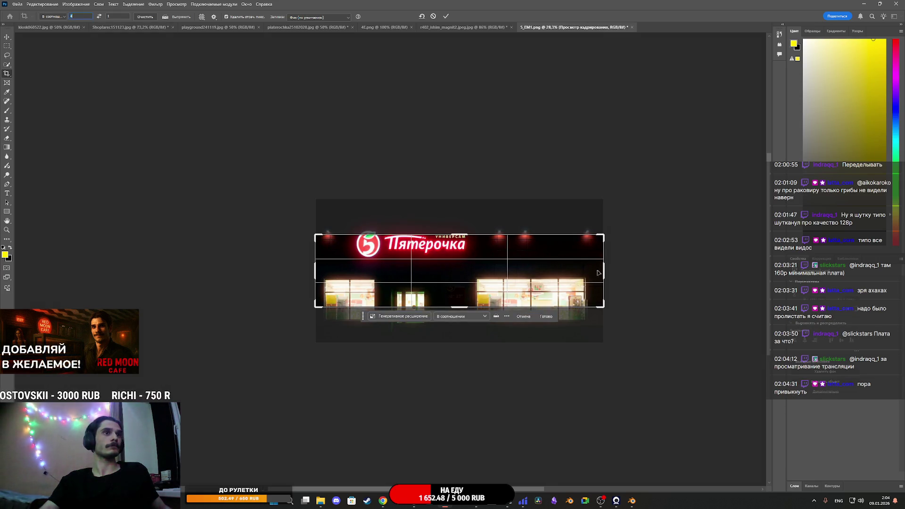
mouse_move(605, 272)
left_mouse_down()
mouse_move(628, 257)
mouse_move(650, 264)
mouse_move(750, 258)
left_mouse_up()
left_click(446, 16)
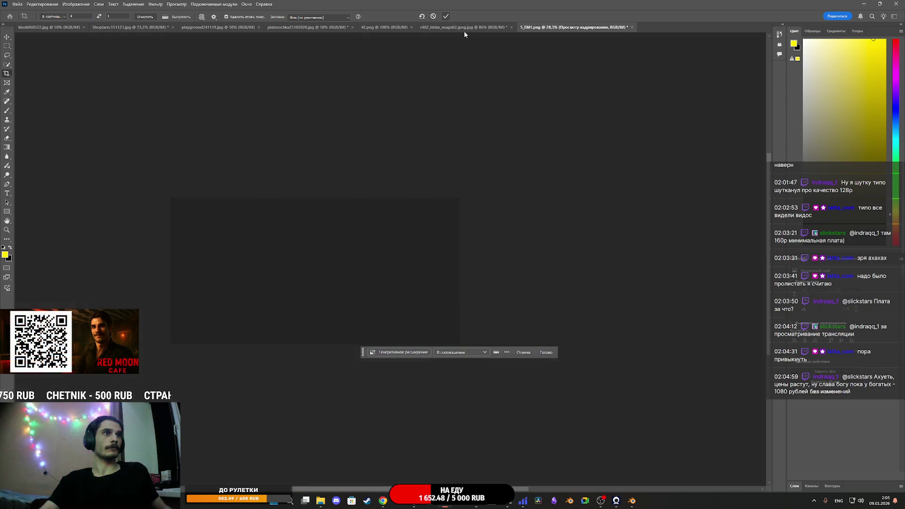
mouse_move(904, 283)
left_mouse_down()
mouse_move(531, 289)
mouse_move(613, 293)
mouse_move(599, 293)
left_mouse_up()
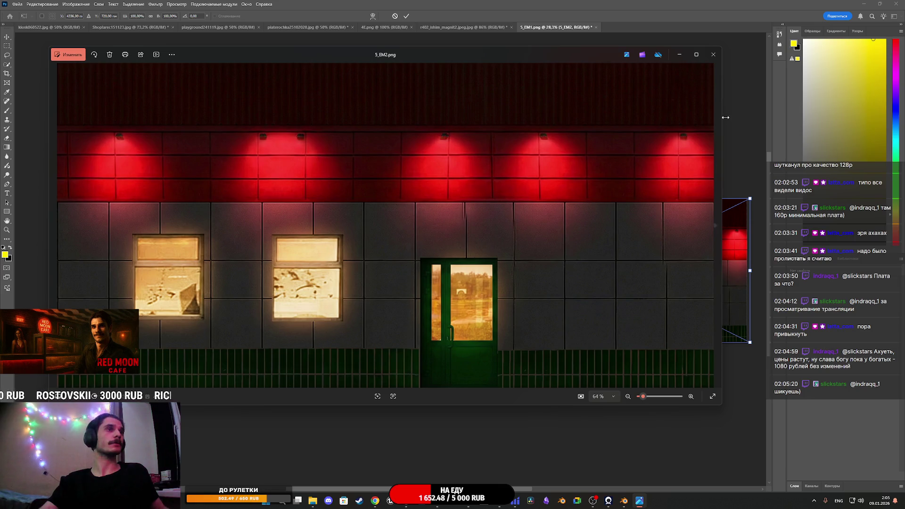
- Nudge and slightly narrow the placed 5_EM2 layer, then crop the canvas to both images
left_click(713, 54)
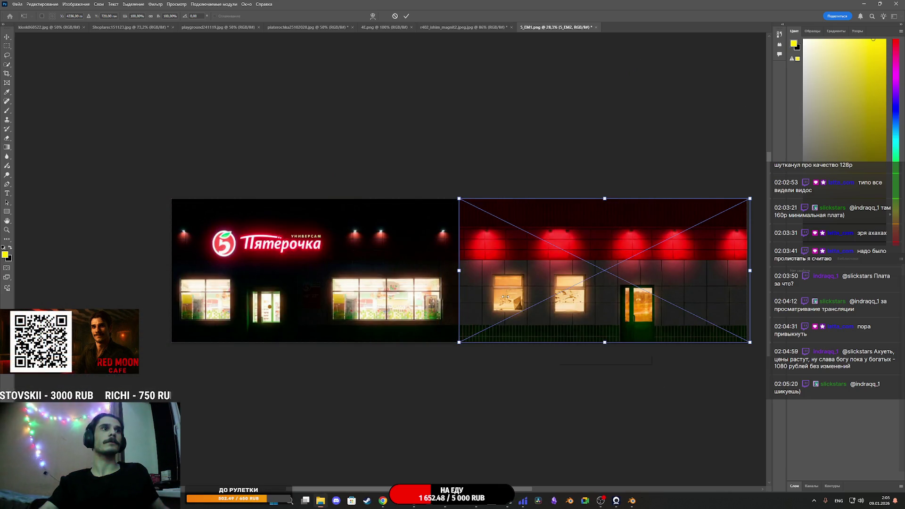
mouse_move(516, 293)
left_mouse_down()
mouse_move(536, 290)
mouse_move(517, 293)
left_mouse_up()
left_click_drag(751, 270, 747, 271)
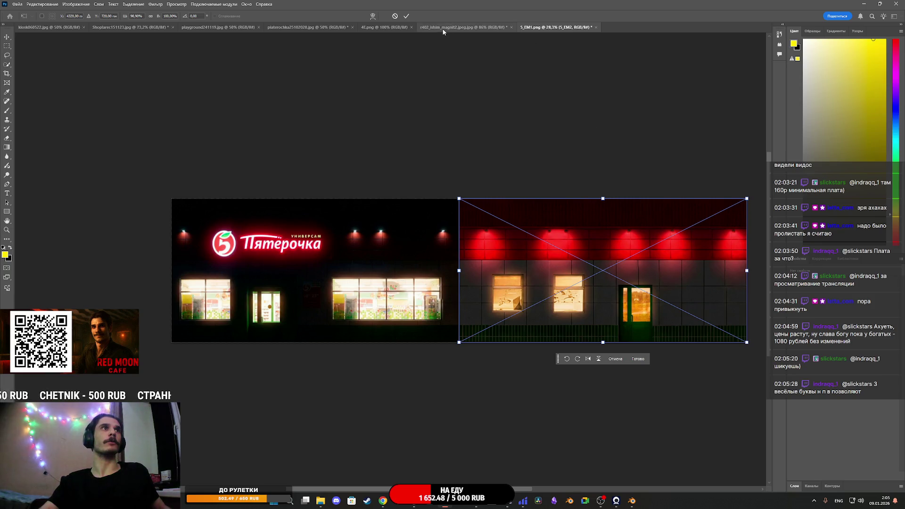
left_click(406, 16)
key("c")
left_click(527, 391)
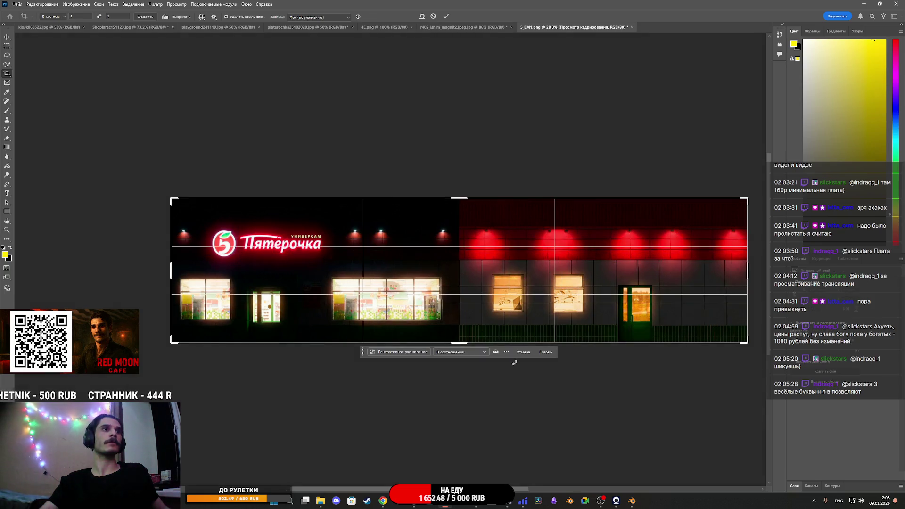
key("Return")
- Deselect the placed layer, check the Chrome window, and return to the 5_EM1.png document
key("v")
scroll(488, 311, "up", 3)
left_click(591, 423)
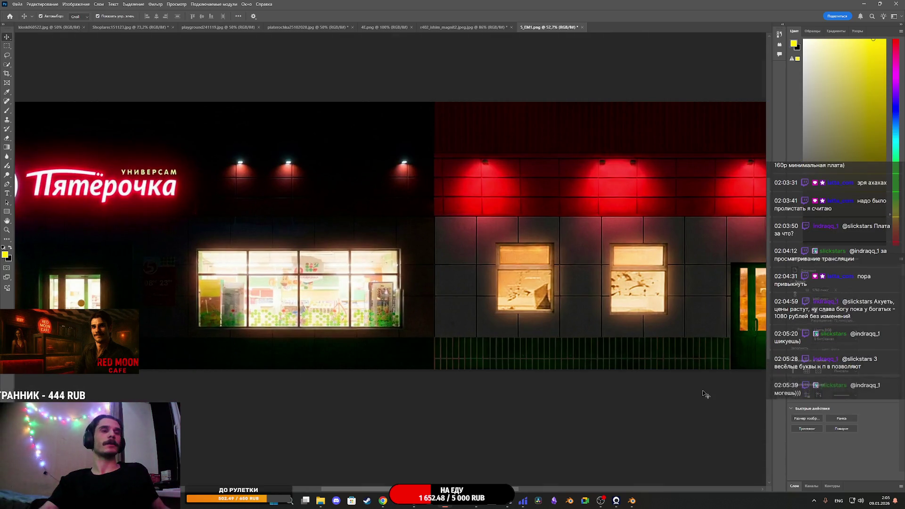
scroll(549, 363, "down", 3)
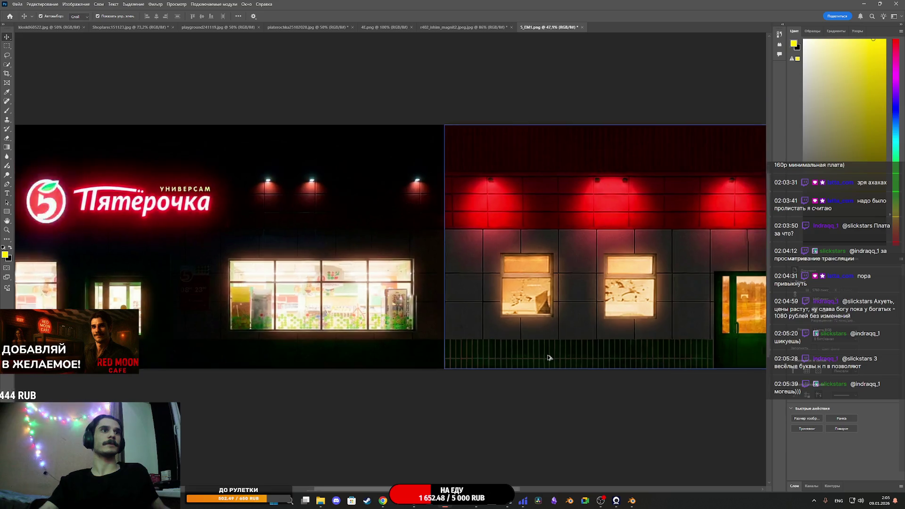
scroll(552, 350, "up", 1)
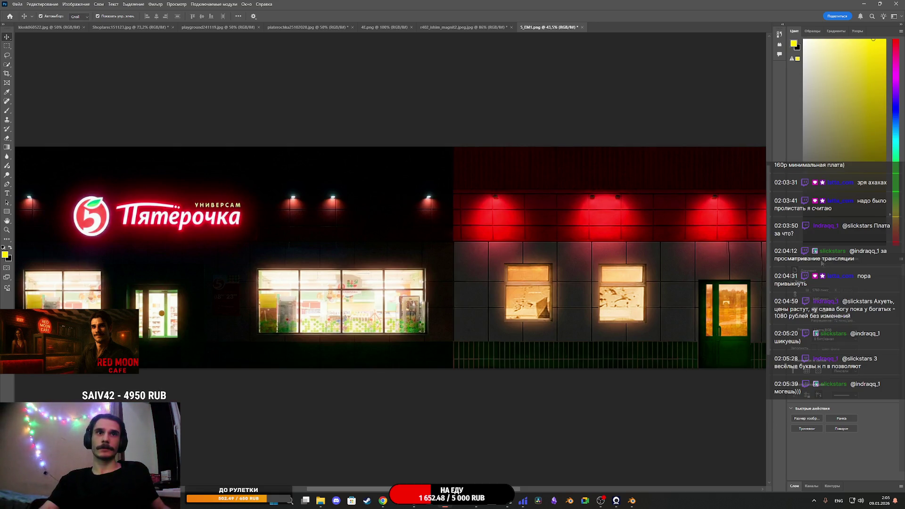
mouse_move(383, 502)
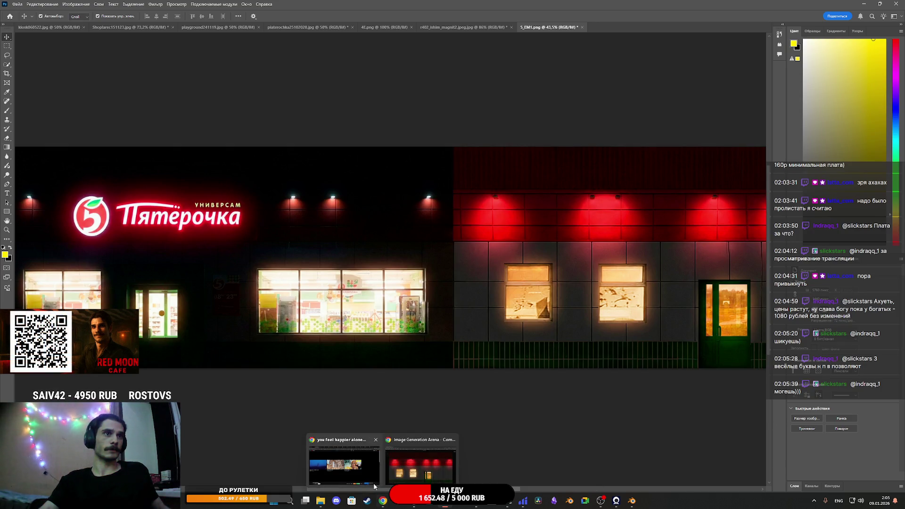
left_click(373, 483)
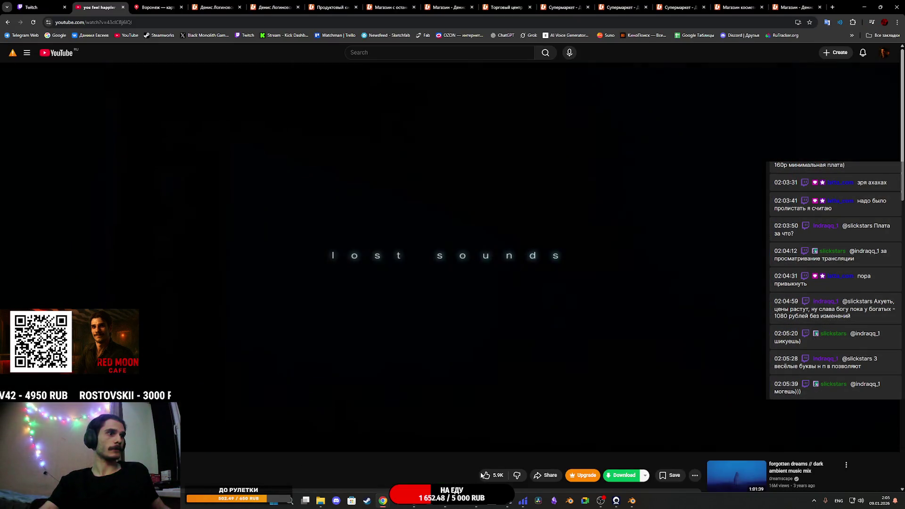
mouse_move(448, 505)
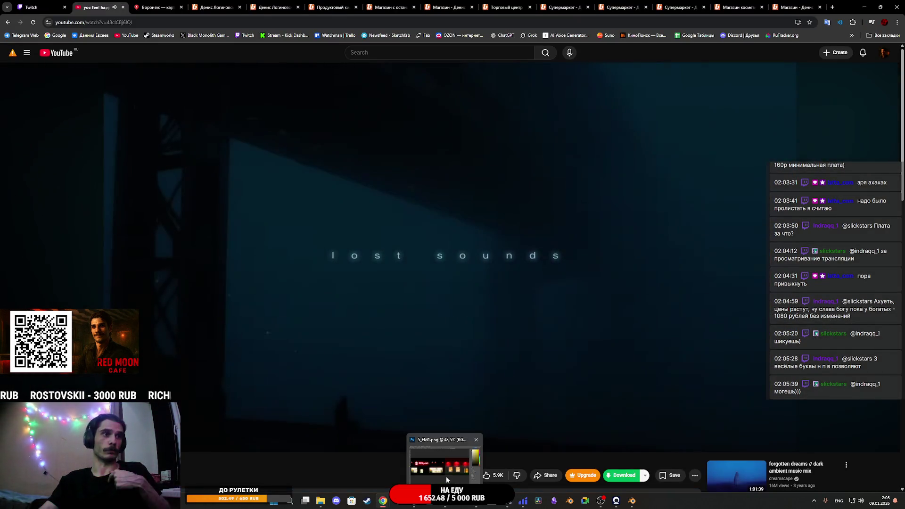
left_click(446, 476)
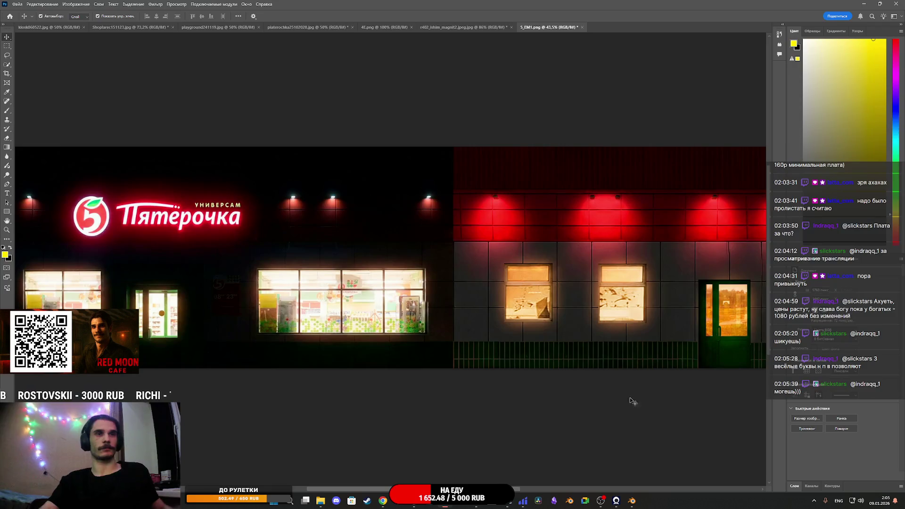
- Enlarge the Layers panel and add an Exposure adjustment layer above the 5_EM2 layer
left_click(801, 486)
left_click_drag(822, 410, 825, 286)
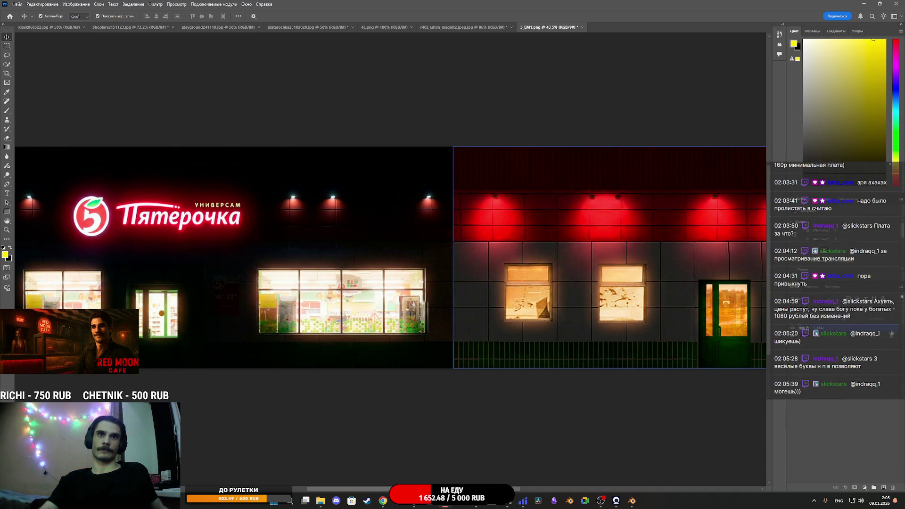
left_click(867, 353)
left_click(867, 353)
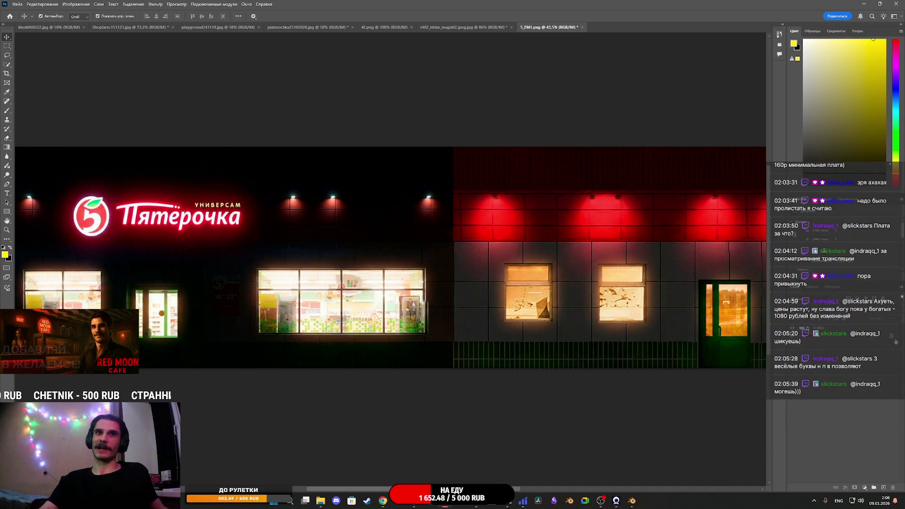
left_click(811, 332)
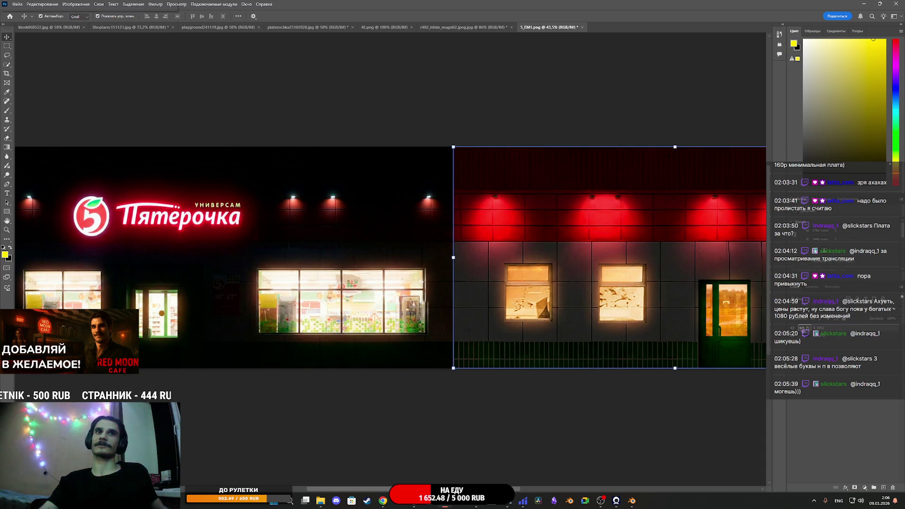
left_click(864, 487)
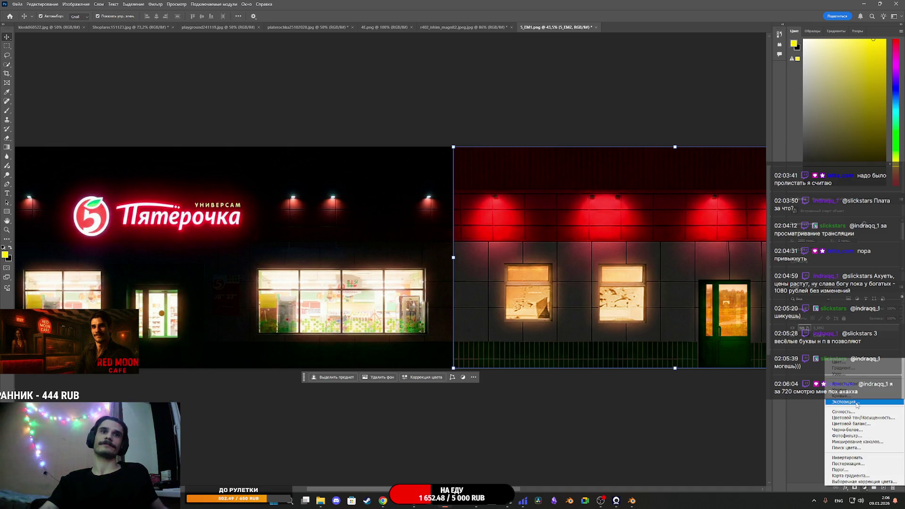
left_click(856, 404)
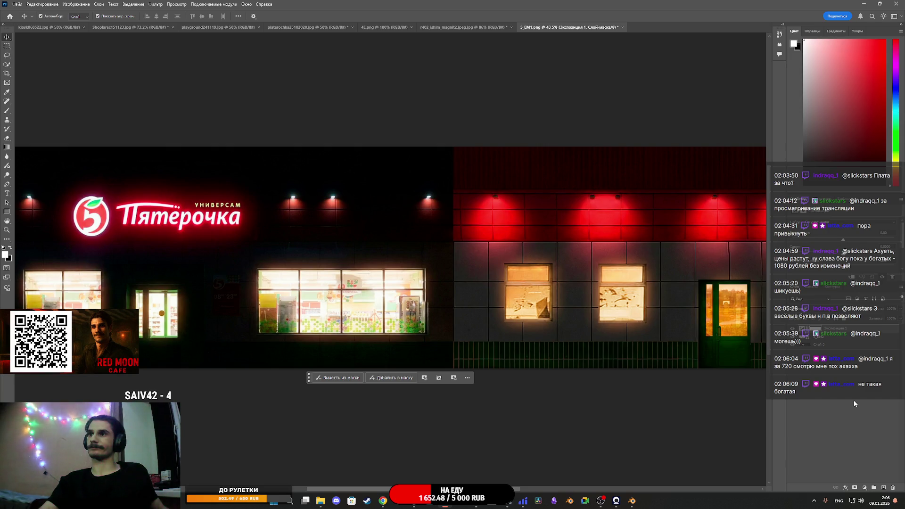
- Lower the Exposure to about -2.84 to dim the facade's red-lit right half
left_click(811, 331)
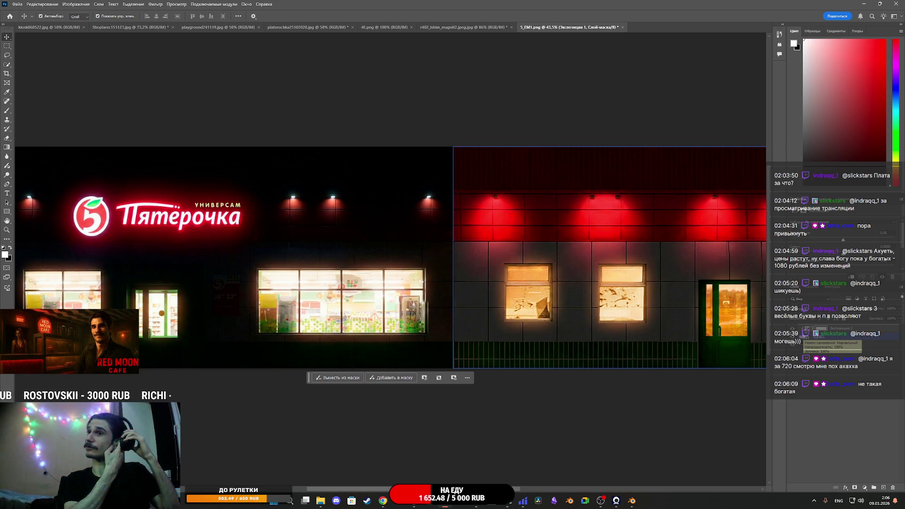
left_click(845, 383)
left_click(831, 333)
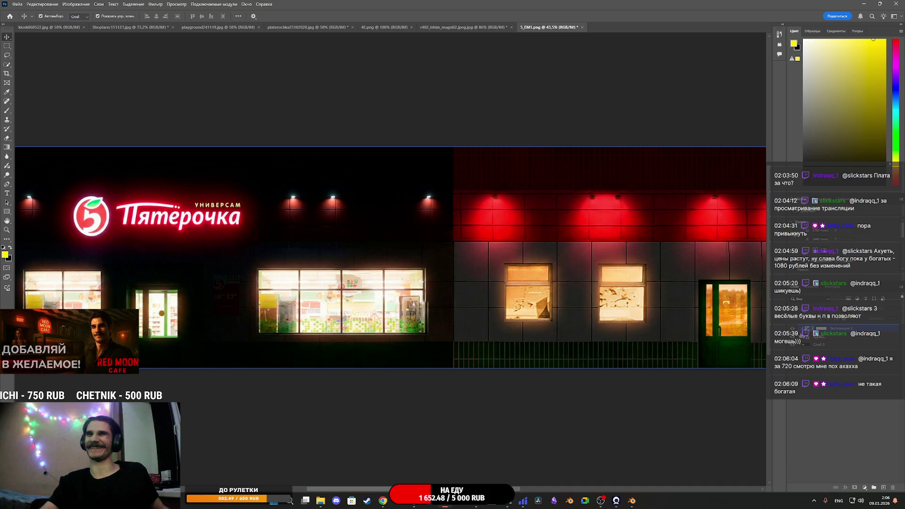
left_click(820, 328)
left_click(822, 389)
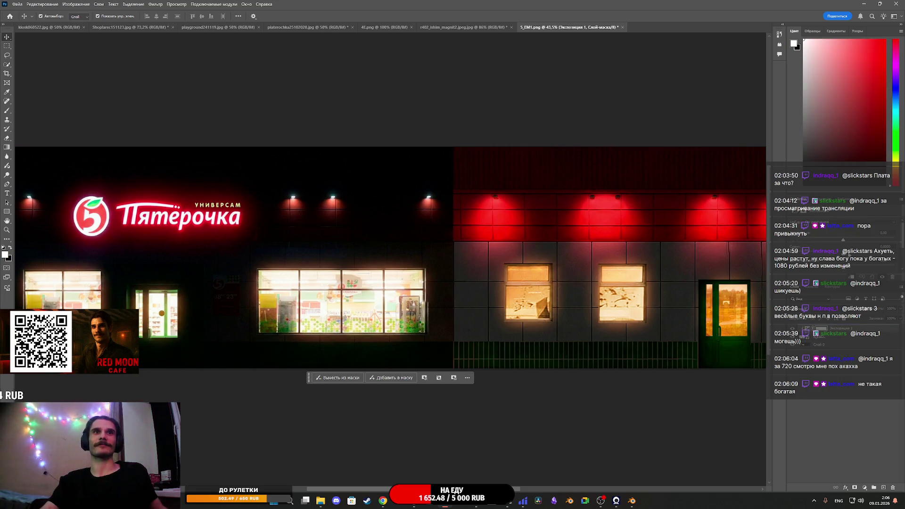
mouse_move(844, 242)
left_mouse_down()
mouse_move(818, 242)
mouse_move(814, 251)
mouse_move(823, 246)
left_mouse_up()
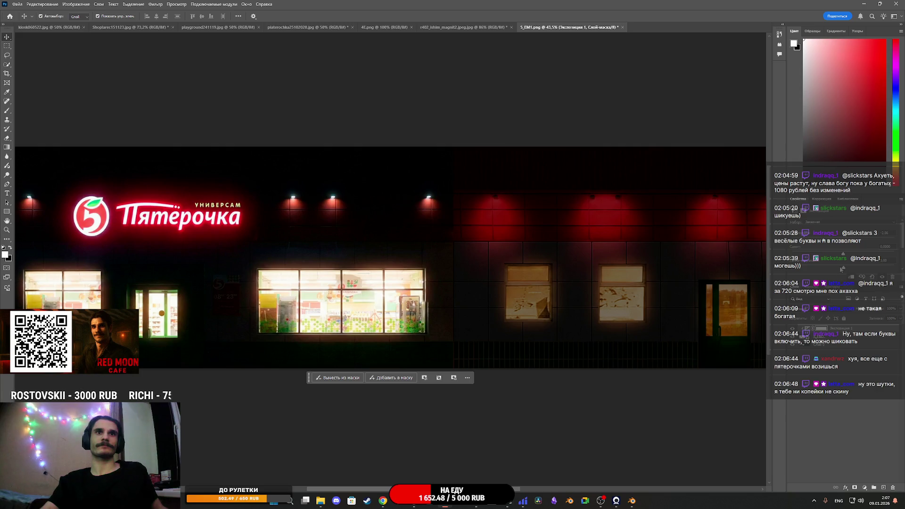
mouse_move(841, 268)
left_mouse_down()
mouse_move(854, 267)
mouse_move(843, 262)
left_mouse_up()
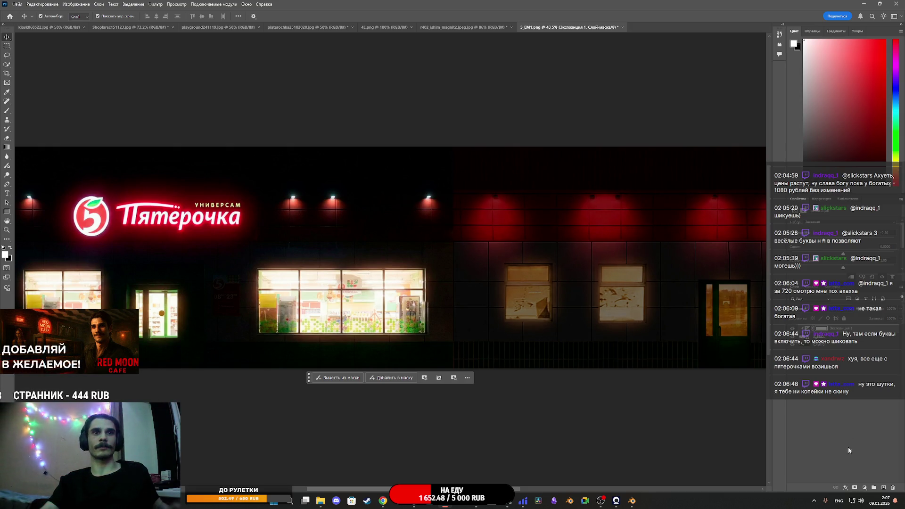
- Add a Warming Filter 85 Photo Filter adjustment layer and raise its density
left_click(864, 487)
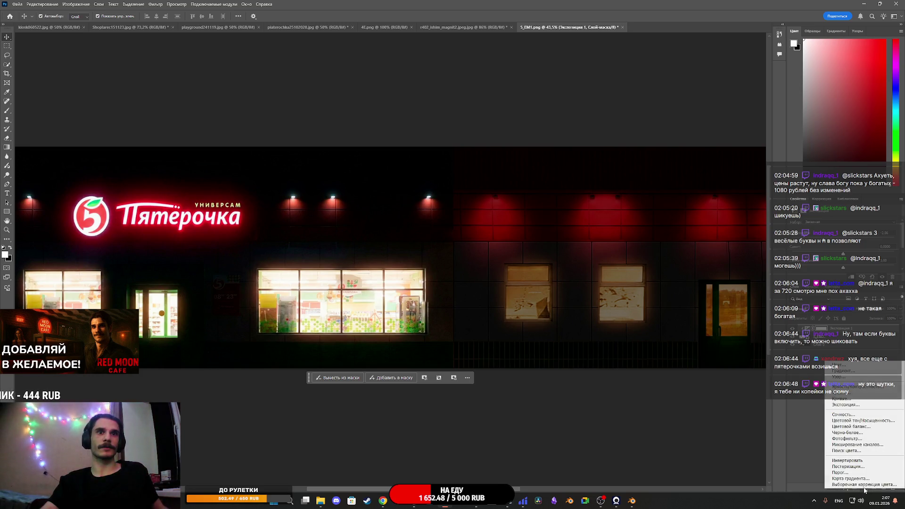
left_click(847, 439)
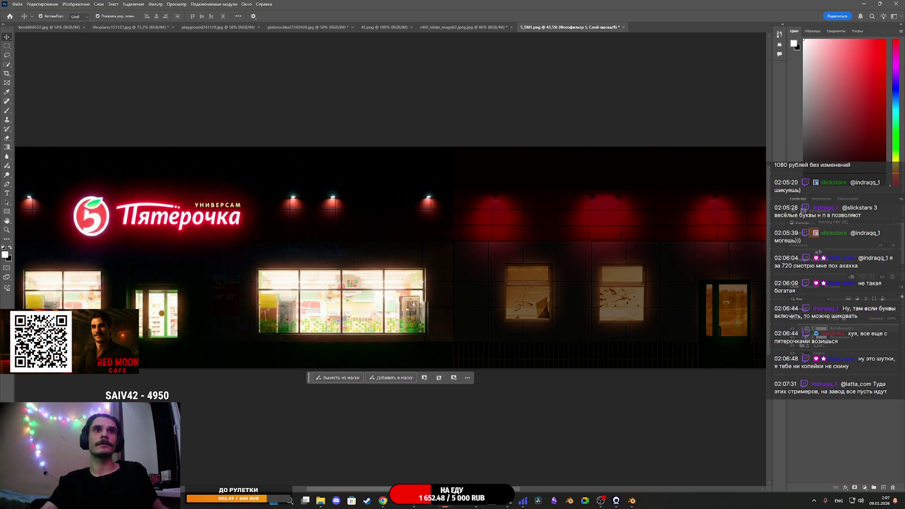
mouse_move(818, 253)
left_mouse_down()
mouse_move(891, 252)
mouse_move(733, 260)
mouse_move(851, 252)
mouse_move(820, 257)
mouse_move(896, 269)
mouse_move(831, 257)
mouse_move(832, 266)
mouse_move(832, 255)
mouse_move(858, 253)
mouse_move(836, 253)
mouse_move(877, 253)
mouse_move(851, 253)
left_mouse_up()
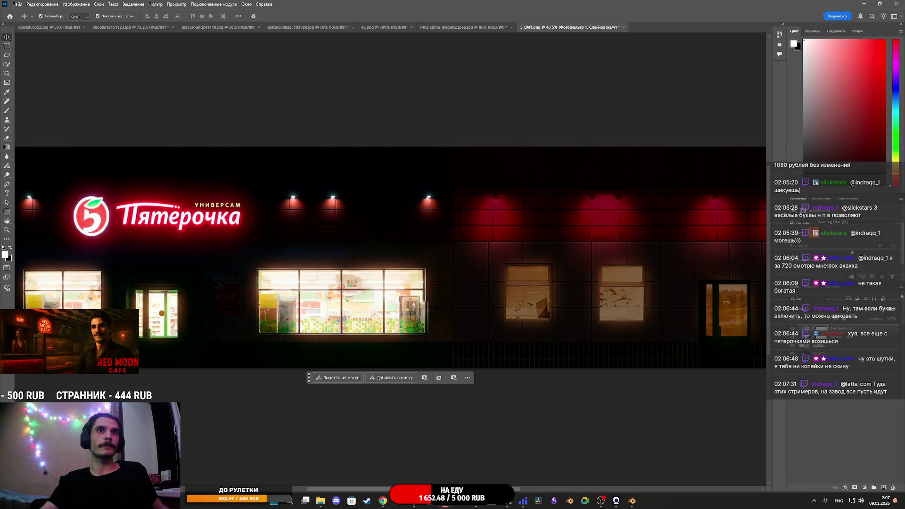
- Retune the Exposure slightly, then set the Photo Filter density to about 99%
key("alt+bracketleft")
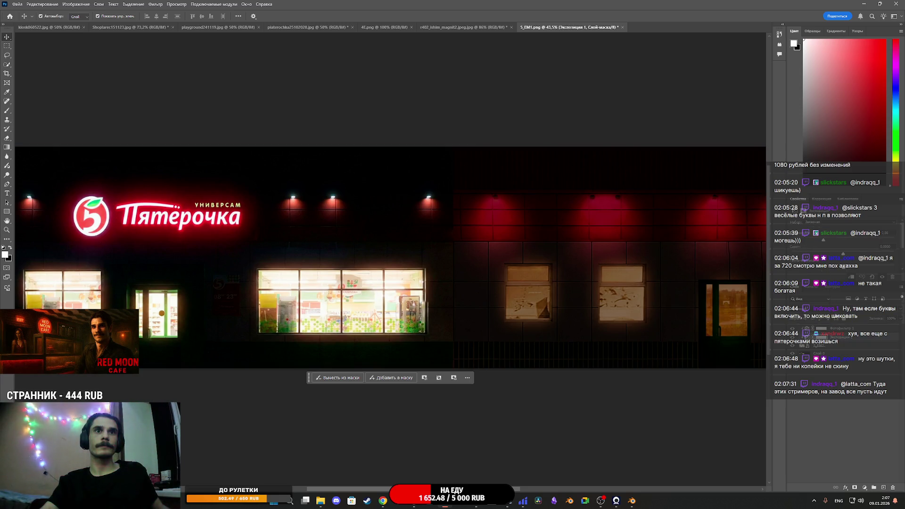
mouse_move(844, 270)
left_mouse_down()
mouse_move(853, 270)
mouse_move(843, 271)
left_mouse_up()
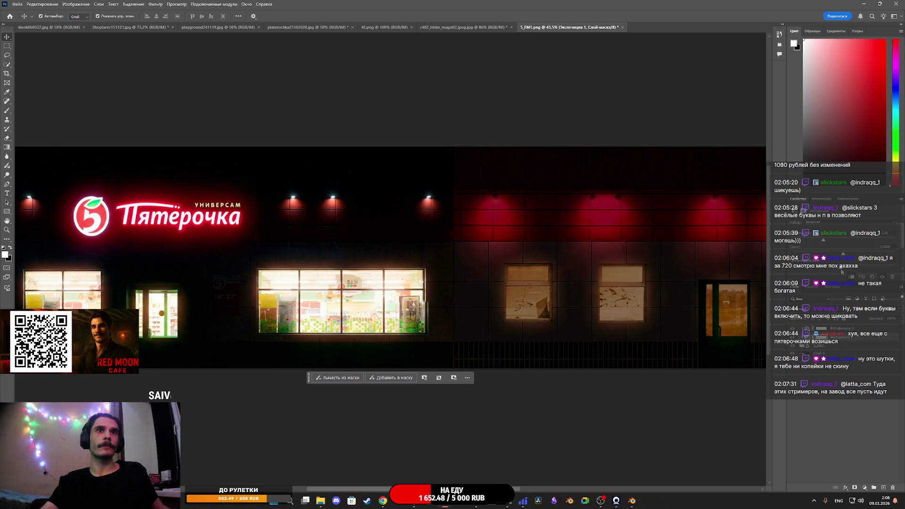
left_click(811, 330)
left_click_drag(852, 258, 893, 257)
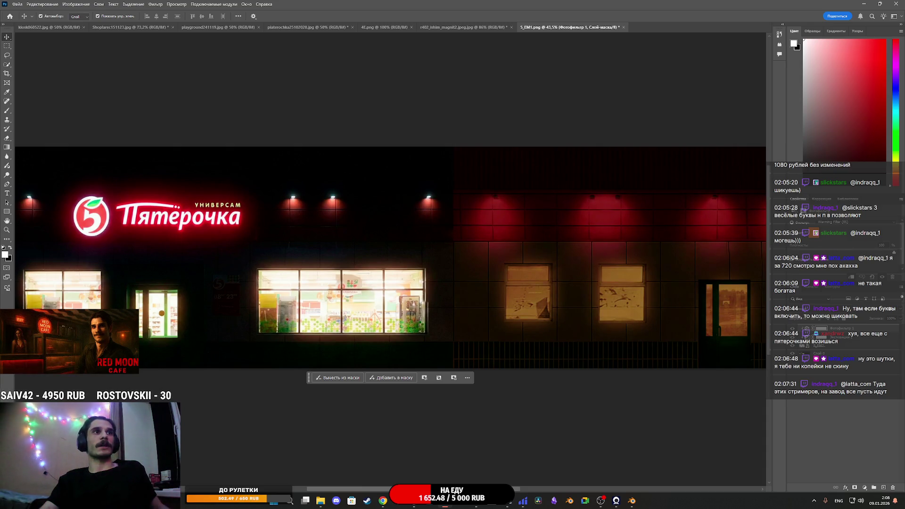
mouse_move(894, 257)
left_mouse_down()
mouse_move(849, 251)
mouse_move(865, 249)
left_mouse_up()
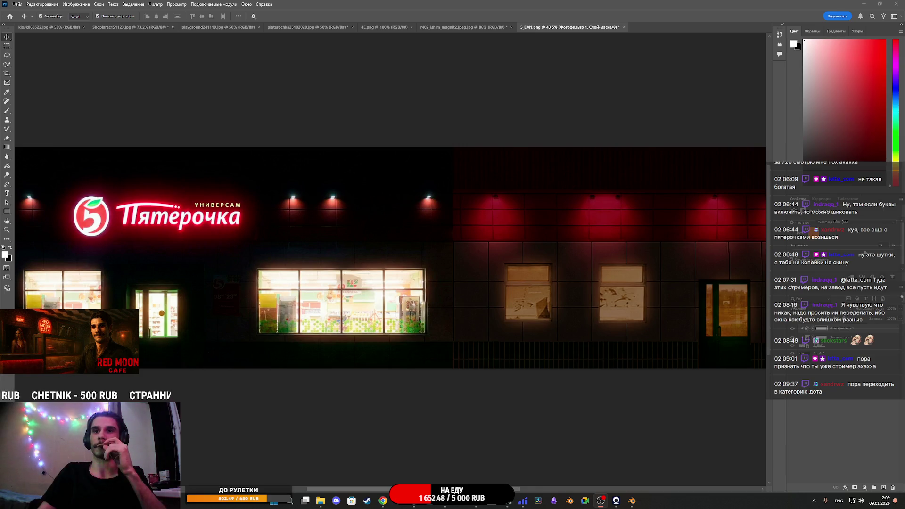
- Glance at the desktop, then bring up Photoshop's File menu for the finished facade
key("super+d")
key("super+d")
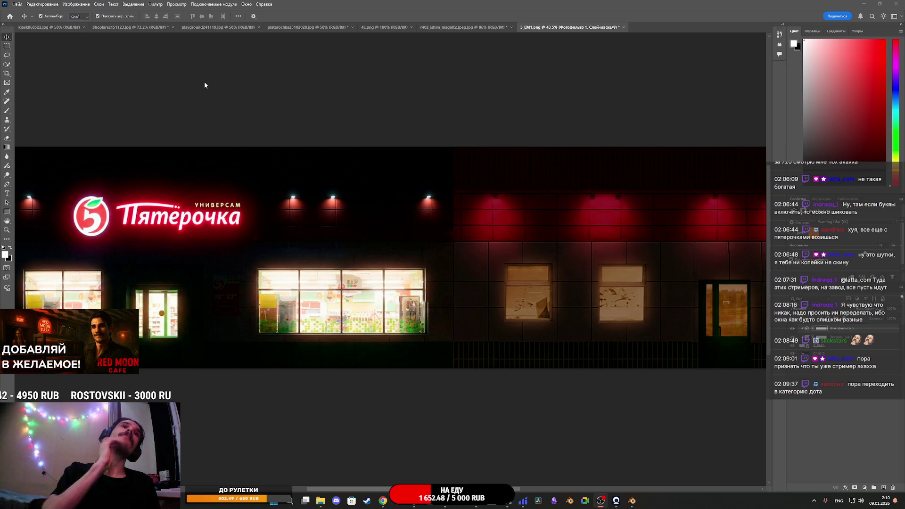
left_click(17, 4)
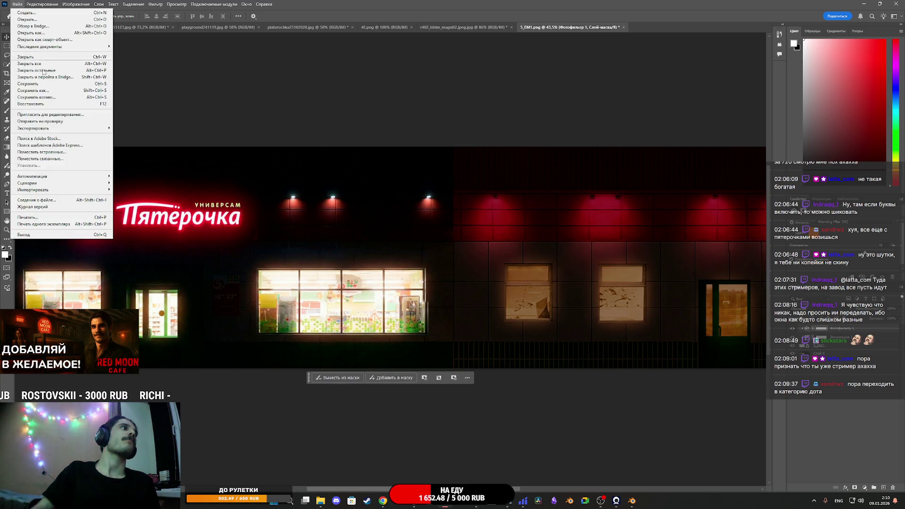
- Export As with height 256 (width 1024) and save the PNG as 5_EM2.png
mouse_move(47, 128)
left_click(141, 136)
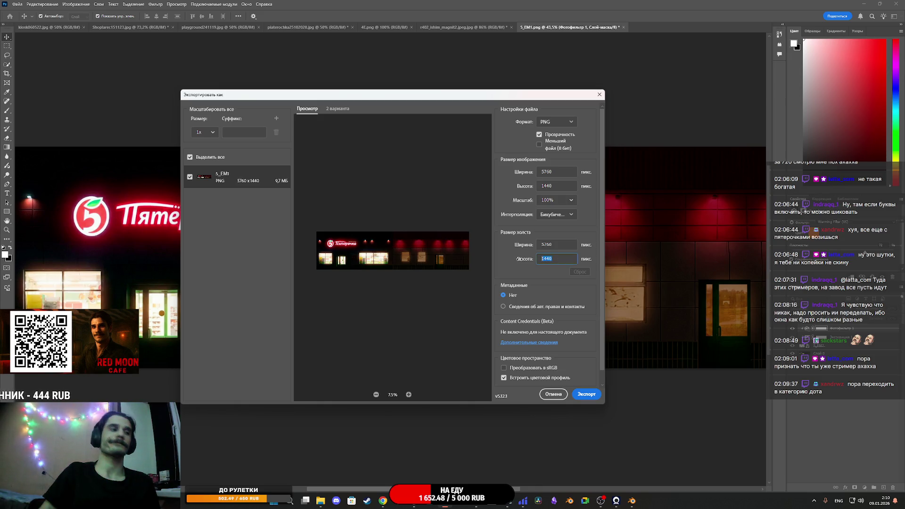
type("256")
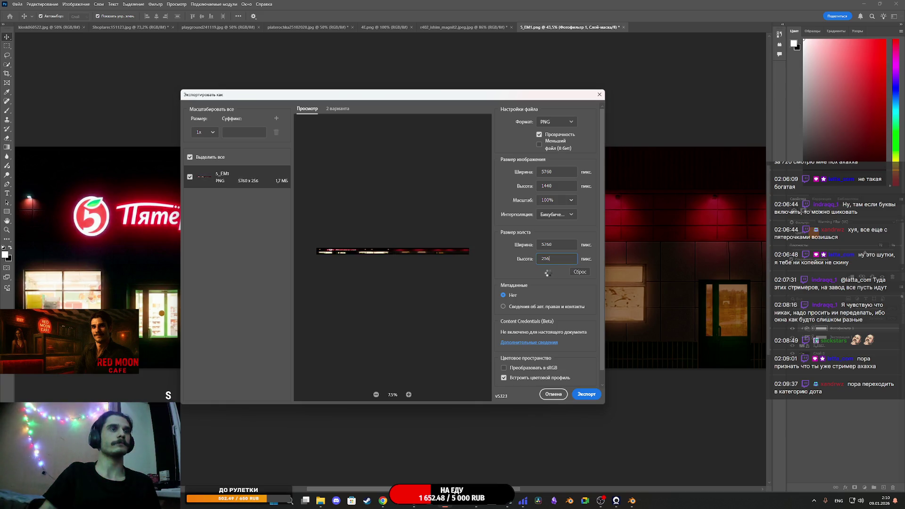
left_click(577, 272)
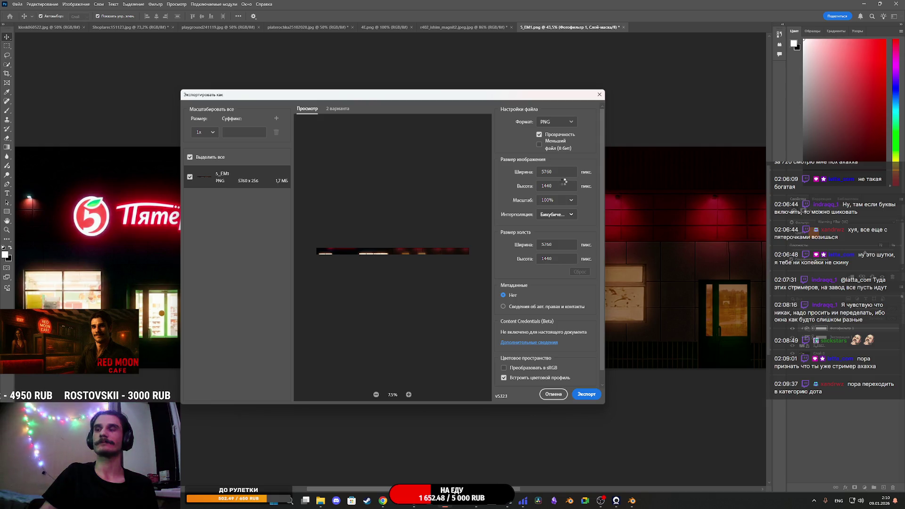
left_click(524, 184)
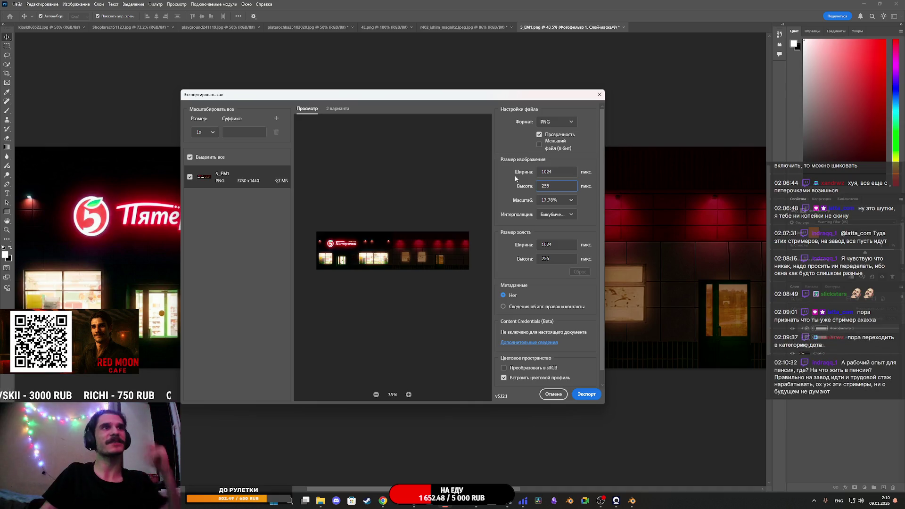
key("Return")
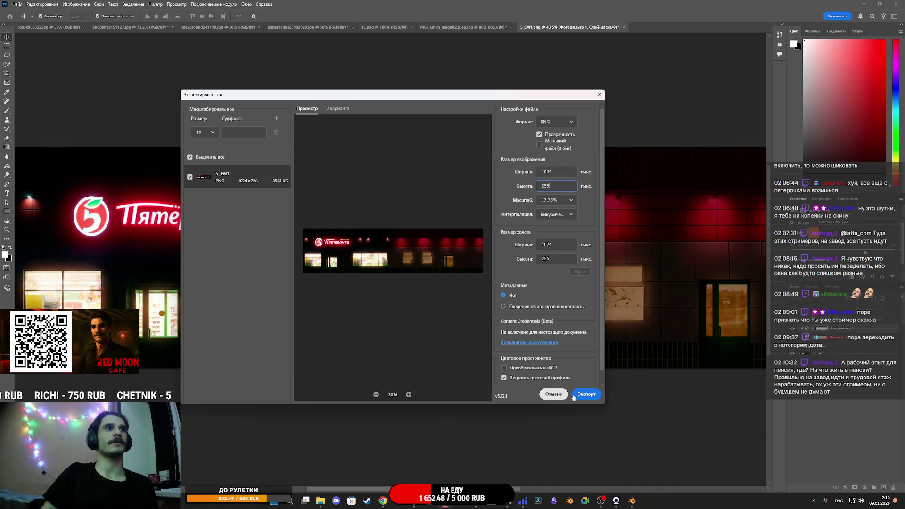
left_click(586, 394)
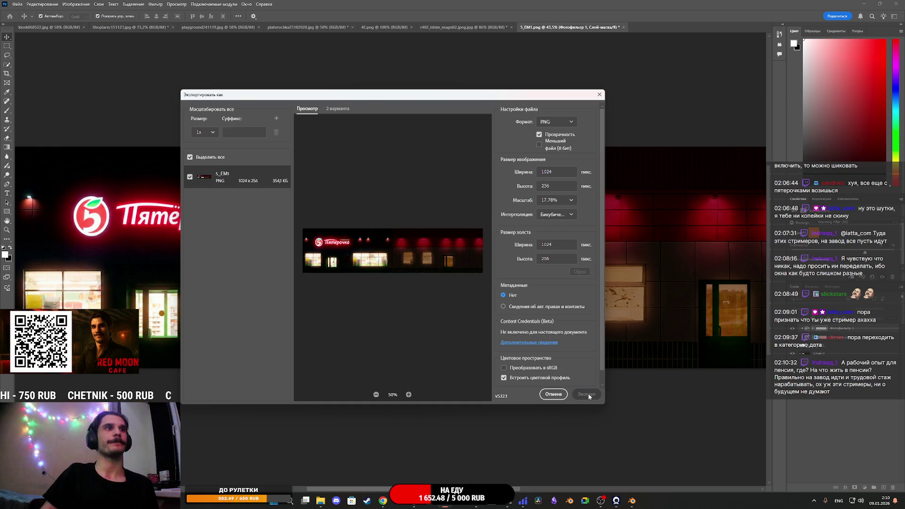
left_click(286, 167)
left_click(242, 304)
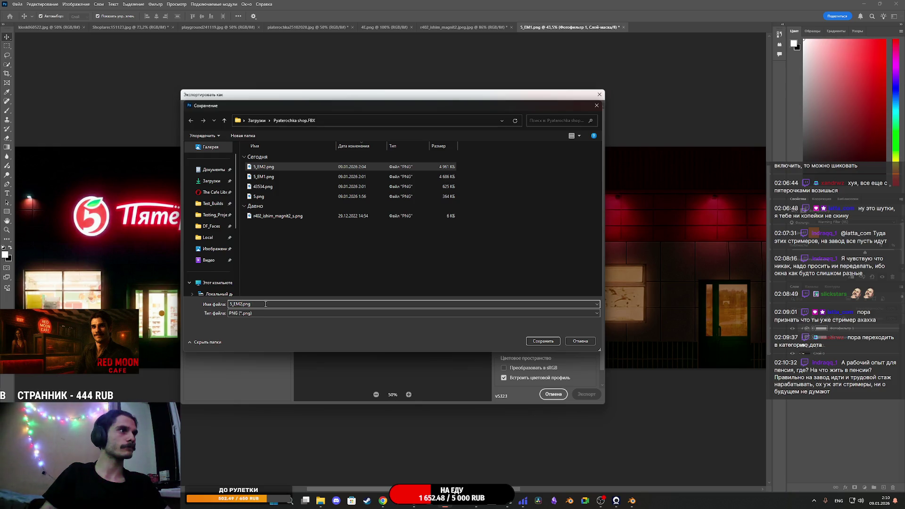
left_click(543, 341)
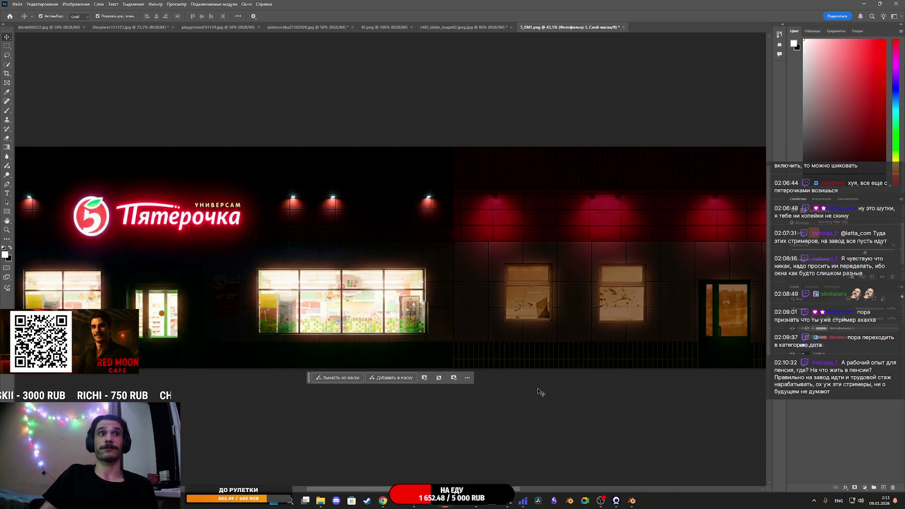
- Switch to Unreal Engine, clear the Content Browser selection, and close the 5_EM.png preview
left_click(414, 501)
left_click(555, 417)
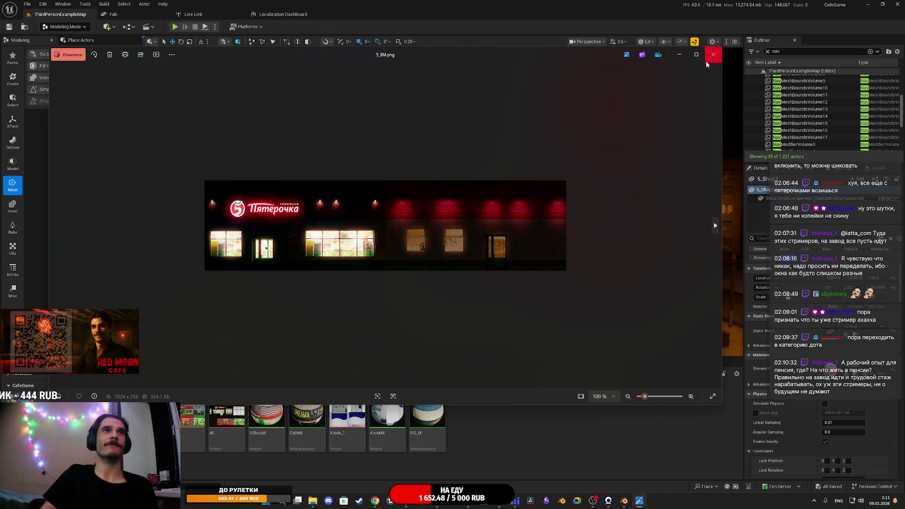
left_click(706, 61)
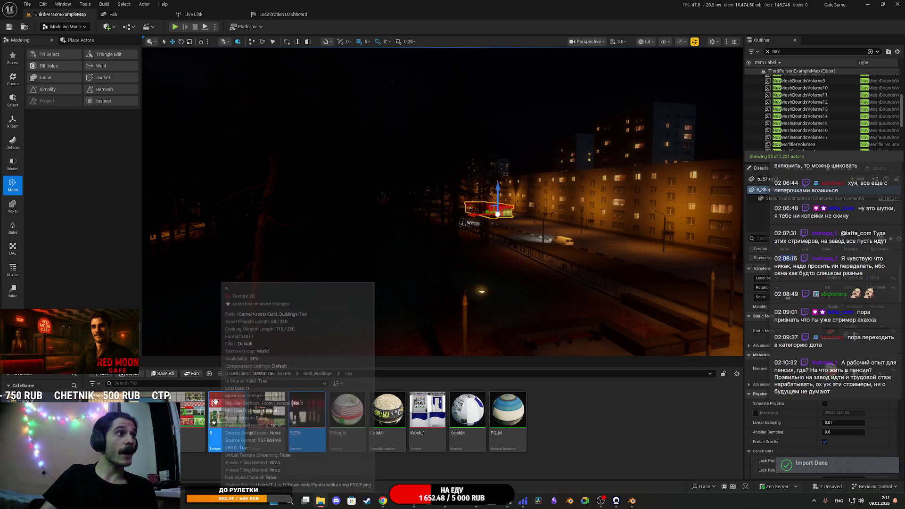
- Create a material instance of 5ShopM and name it 5Shop2M
right_click(346, 416)
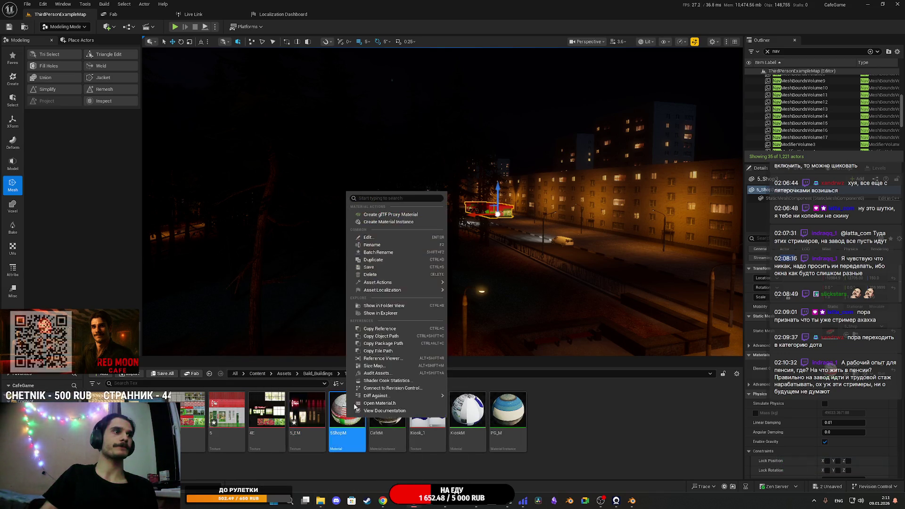
left_click(377, 224)
key("End")
key("BackSpace")
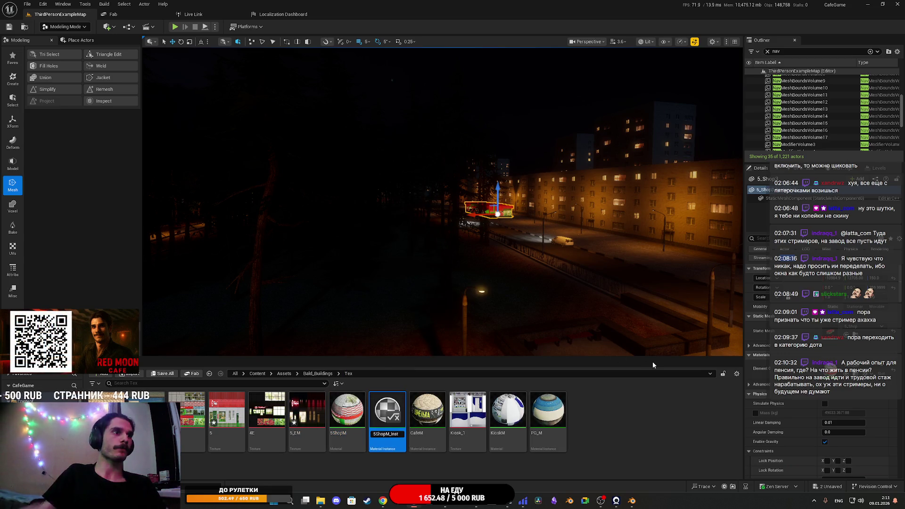
key("BackSpace")
key("BackSpace")
key("BackSpace")
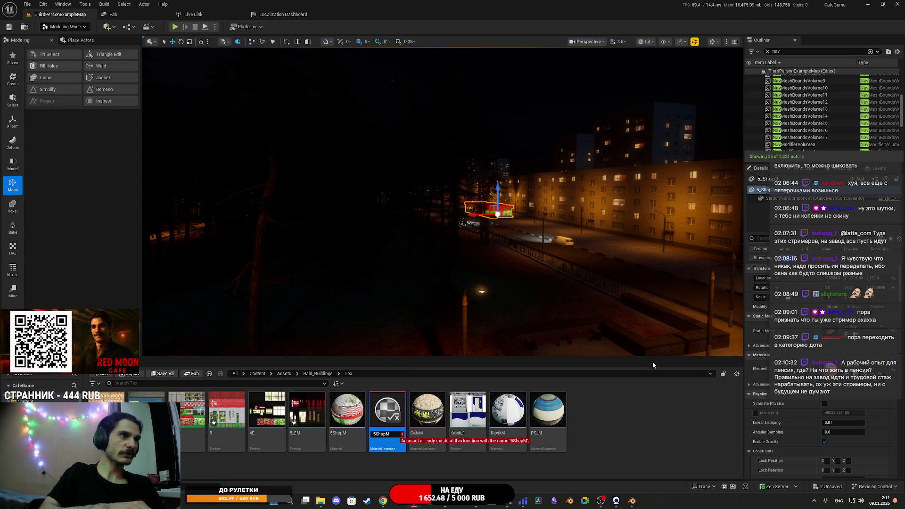
key("Left")
type("2")
key("Return")
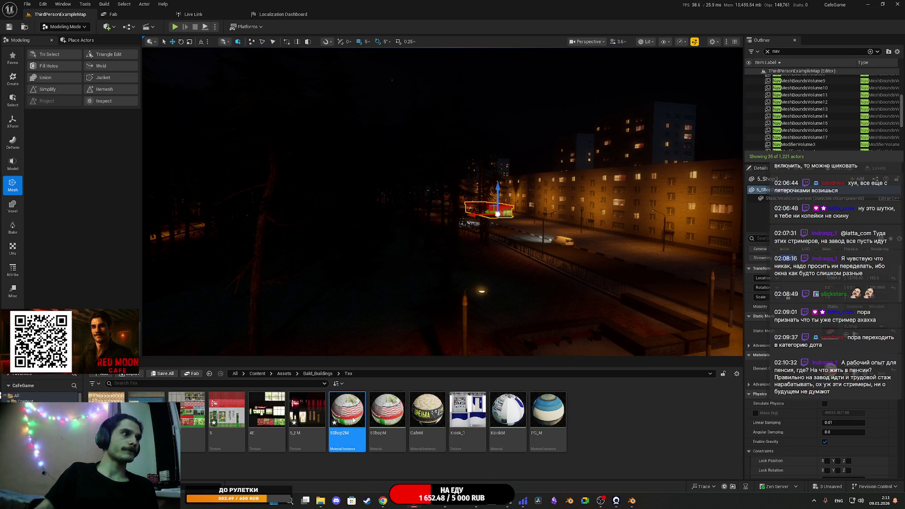
- Review the 5_EM and 5 textures and the 5Shop2M instance, then save the modified asset 5
left_click(303, 415)
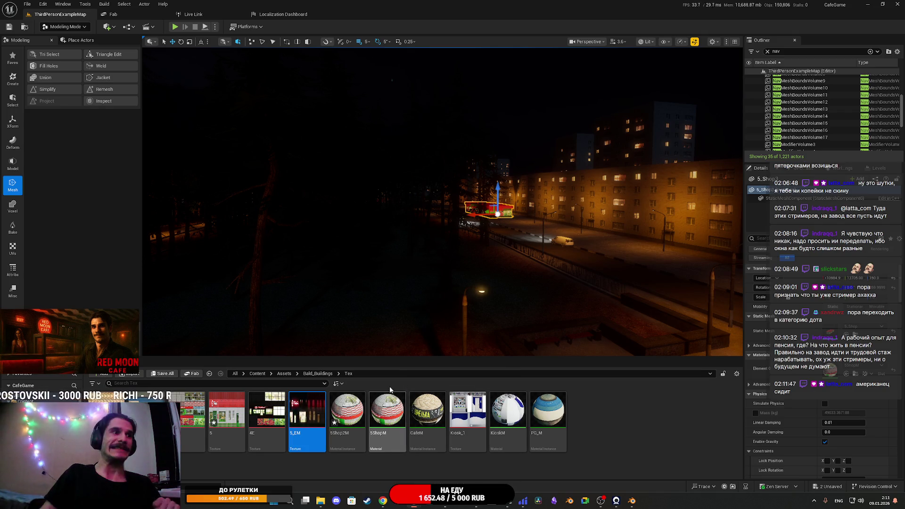
left_click(227, 408)
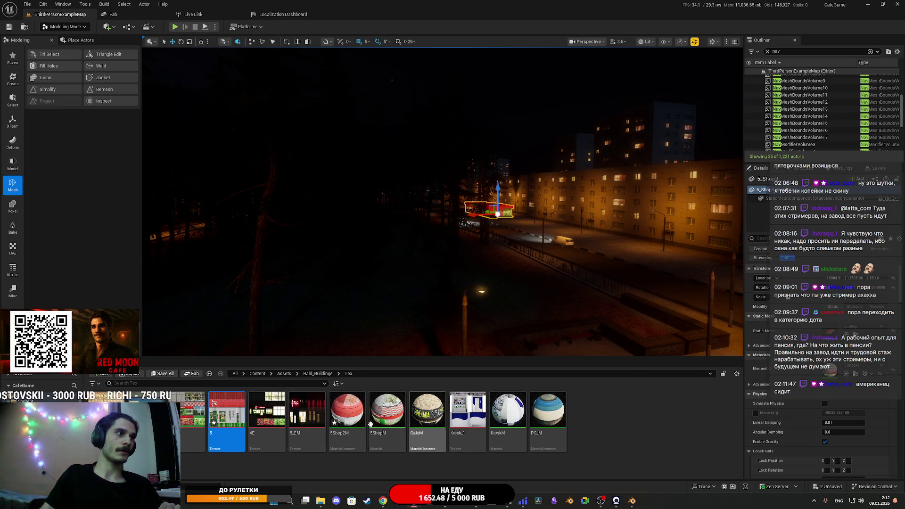
left_click(306, 412)
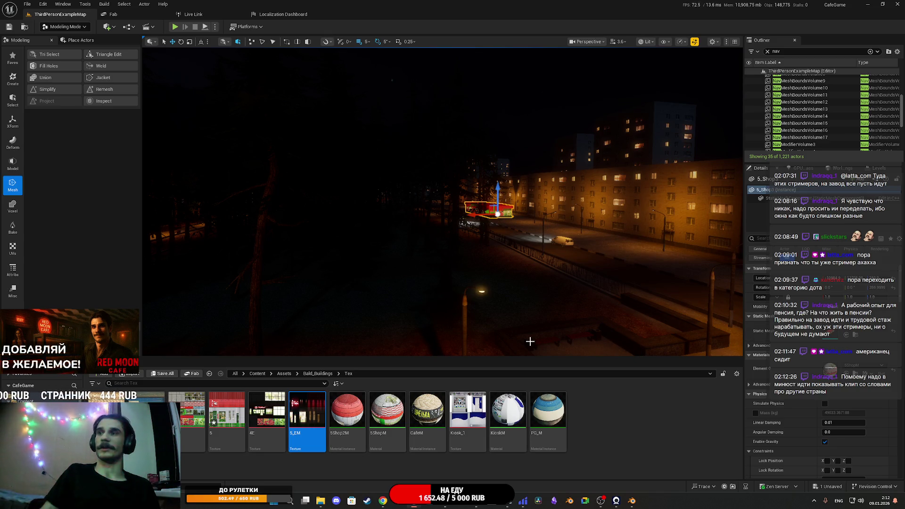
left_click(347, 410)
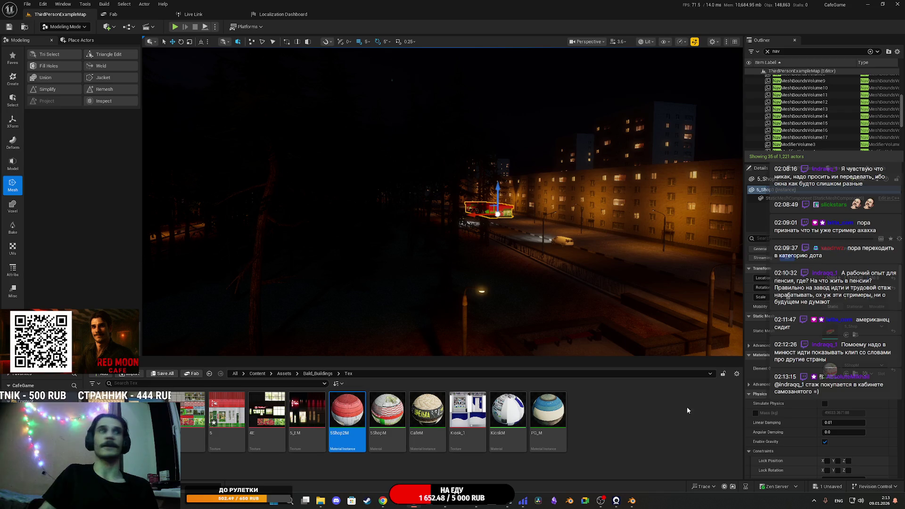
left_click(162, 374)
left_click(508, 329)
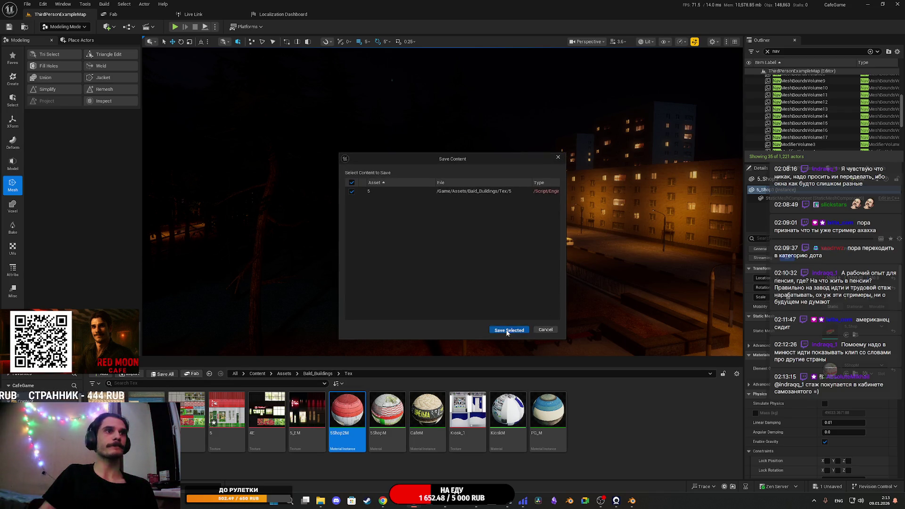
- Drag Pyaterochka_shop from Bald_Buildings into the street and rotate it about 85°
left_click_drag(591, 289, 591, 289)
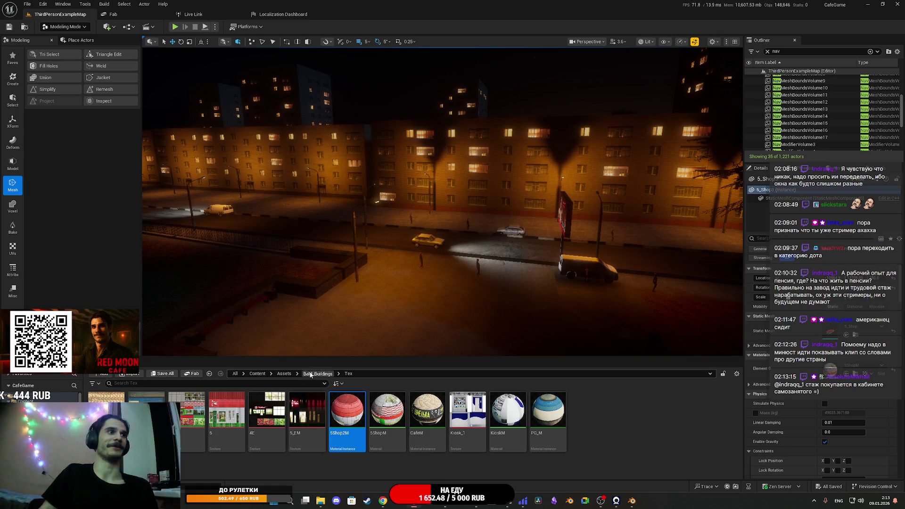
left_click(310, 375)
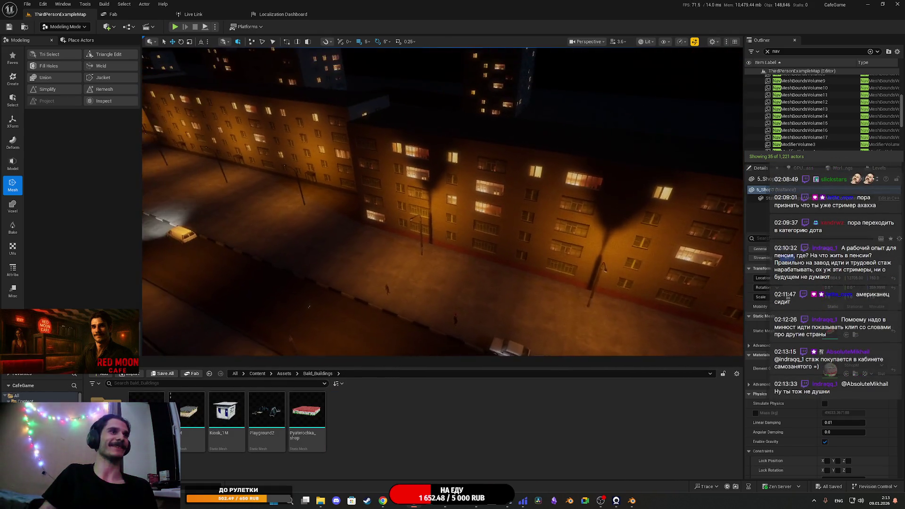
mouse_move(306, 410)
left_mouse_down()
mouse_move(535, 247)
mouse_move(551, 247)
mouse_move(578, 268)
mouse_move(502, 263)
mouse_move(493, 251)
left_mouse_up()
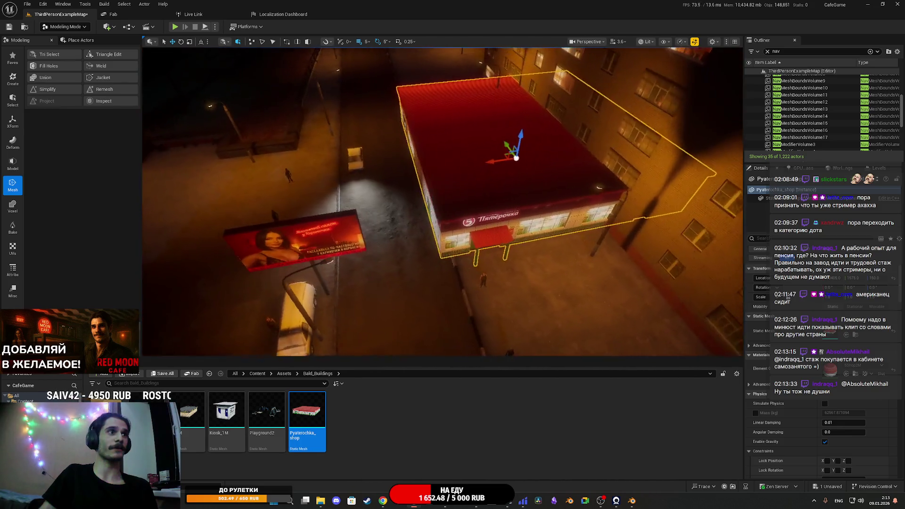
key("e")
mouse_move(452, 156)
left_mouse_down()
mouse_move(537, 160)
mouse_move(590, 141)
left_mouse_up()
key("w")
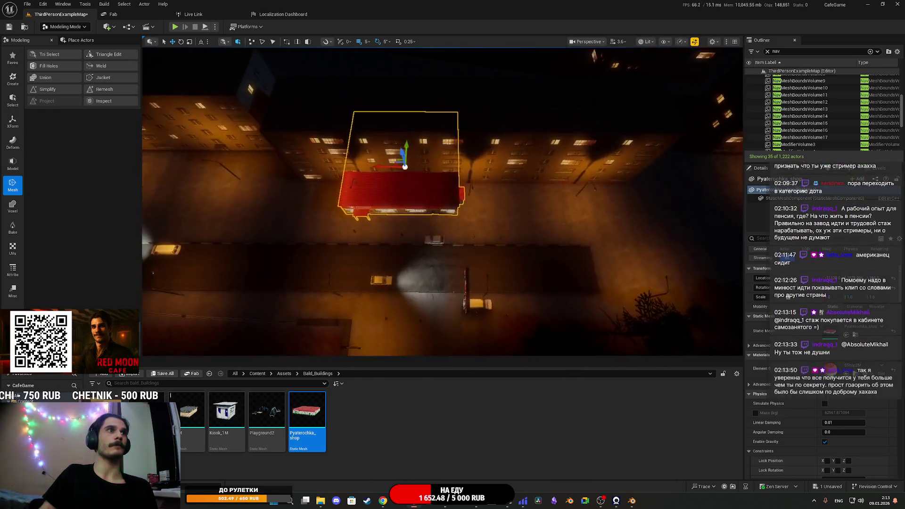
- Slide the shop along X against the apartment block and circle around to check its placement
key("f")
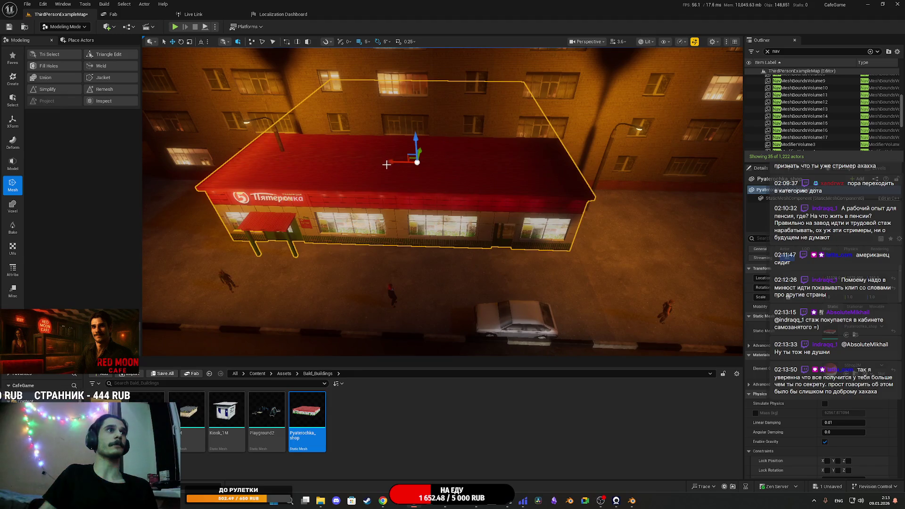
mouse_move(386, 164)
left_mouse_down()
mouse_move(417, 169)
mouse_move(366, 178)
mouse_move(430, 182)
mouse_move(418, 188)
left_mouse_up()
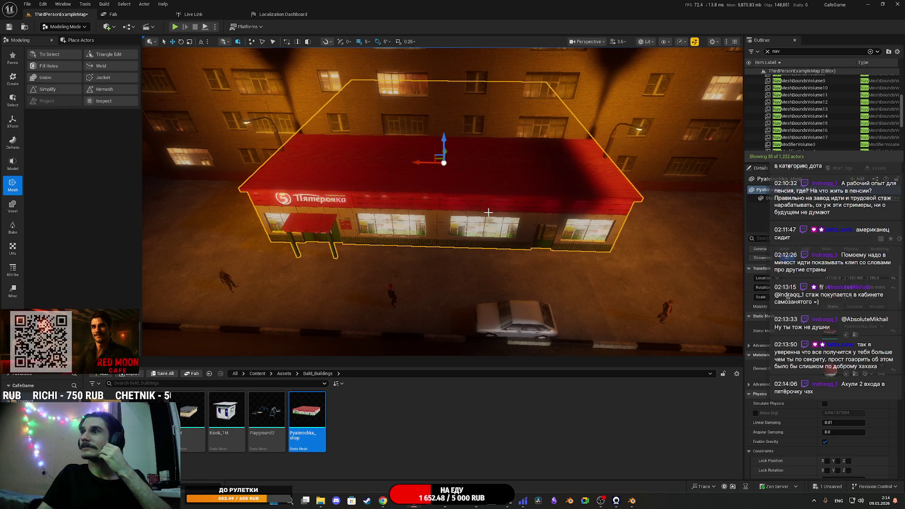
key("d")
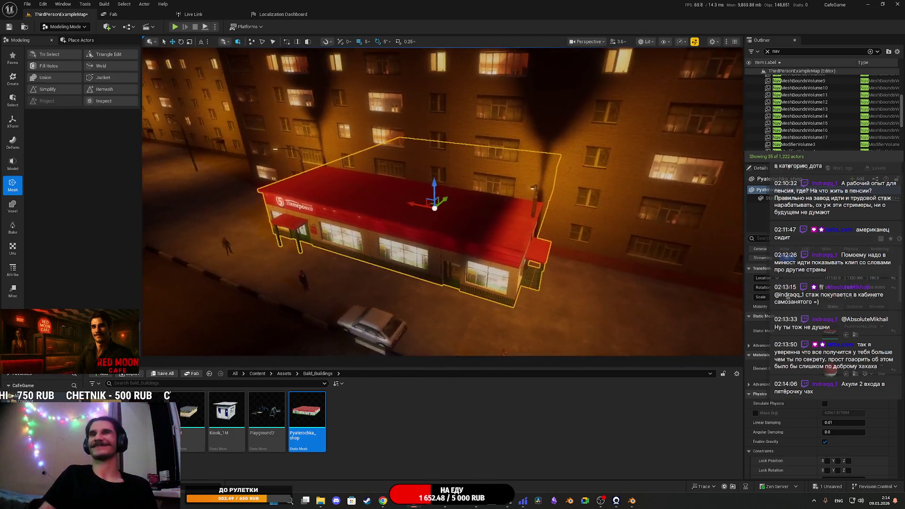
key("d")
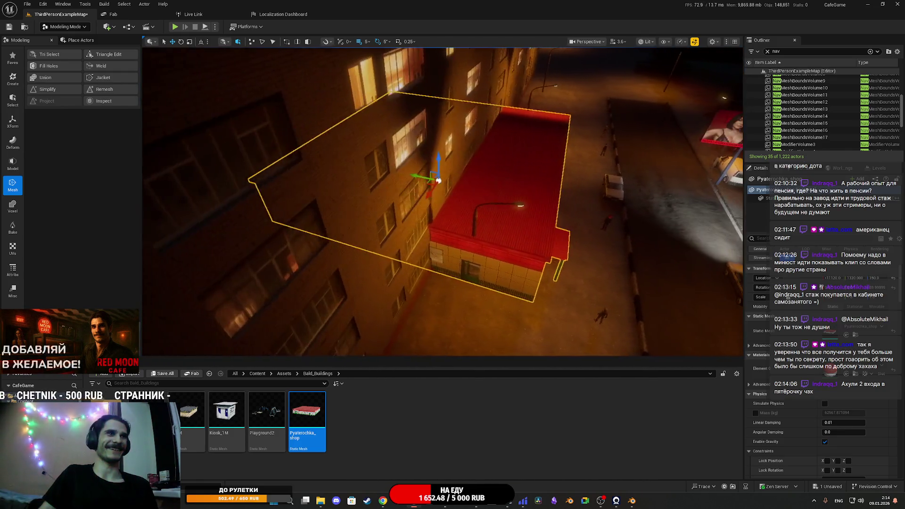
key("d")
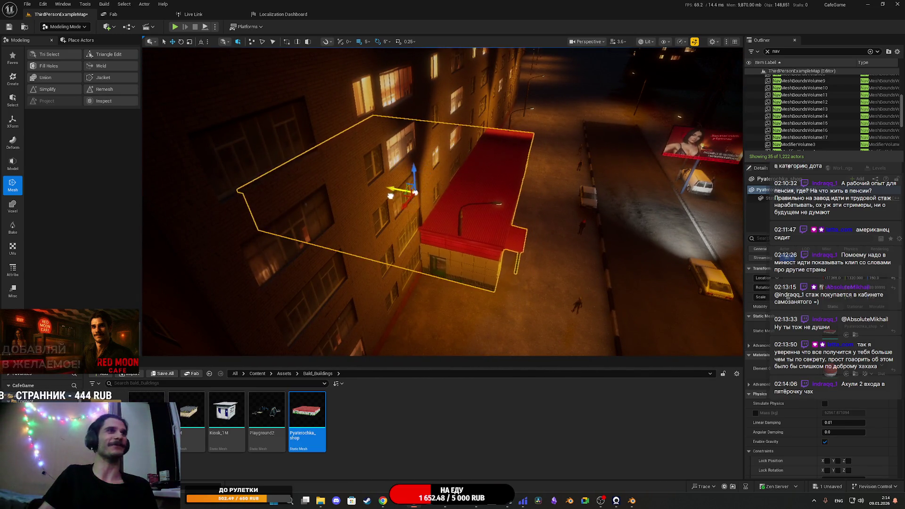
key("d")
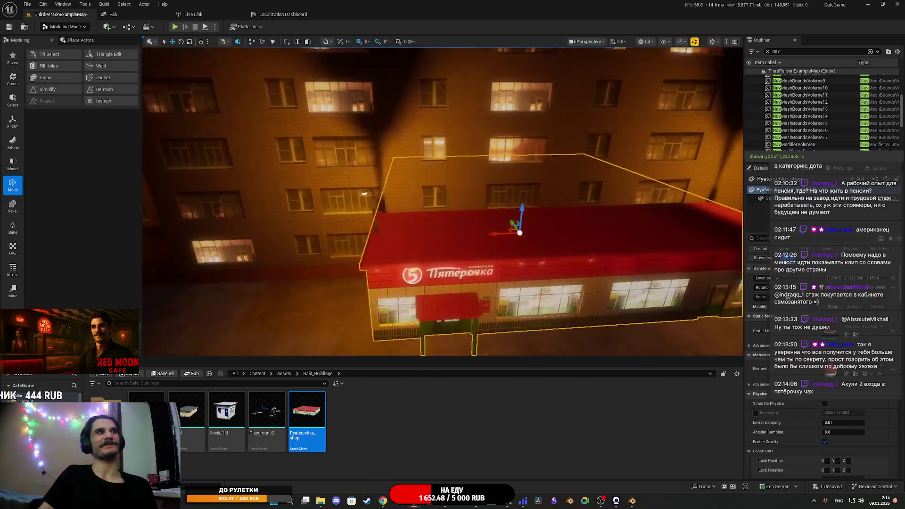
key("a")
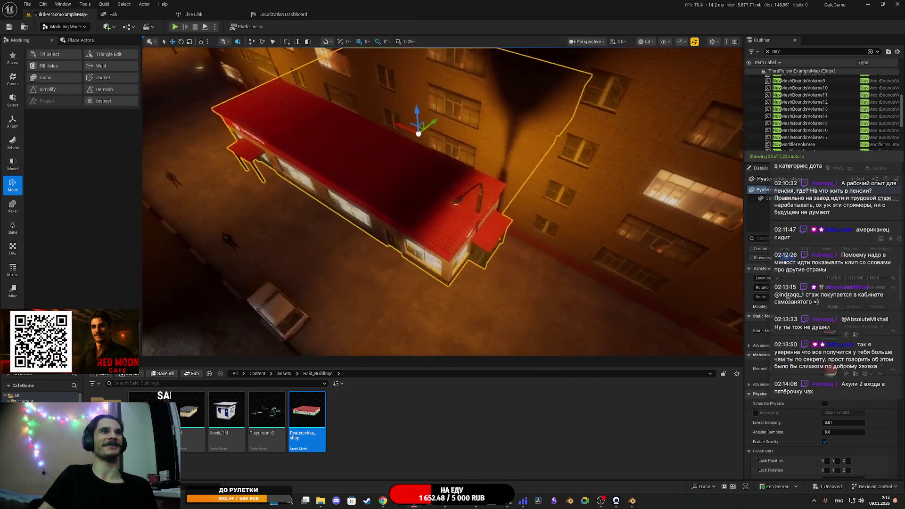
key("w")
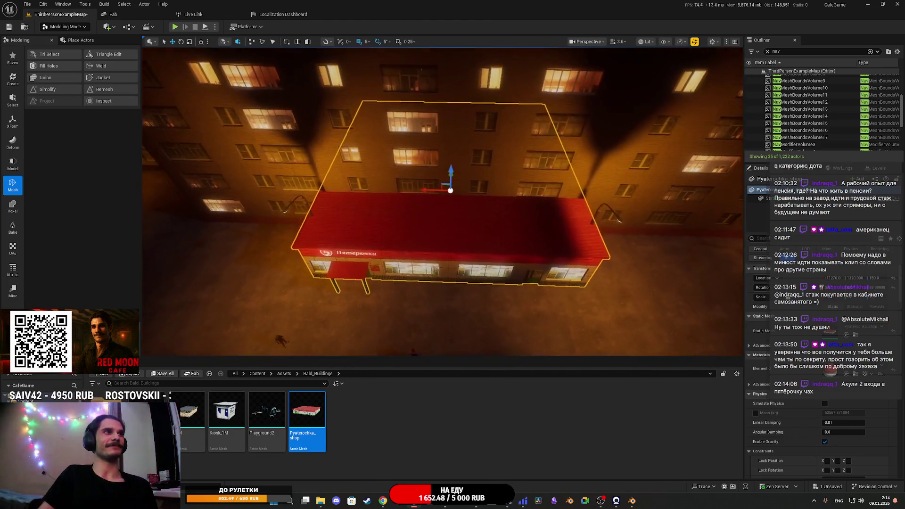
- Select the street lamp on the shop roof and focus the view on it
key("f")
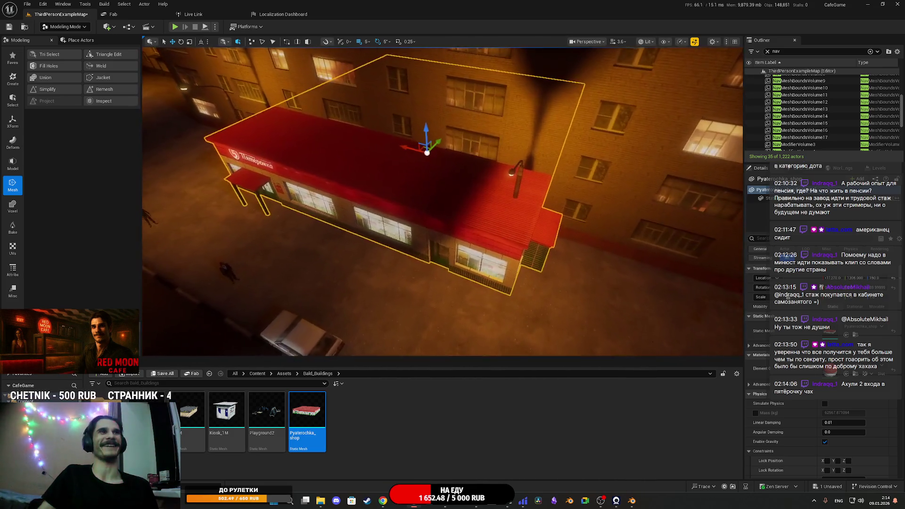
left_click(519, 181)
key("f")
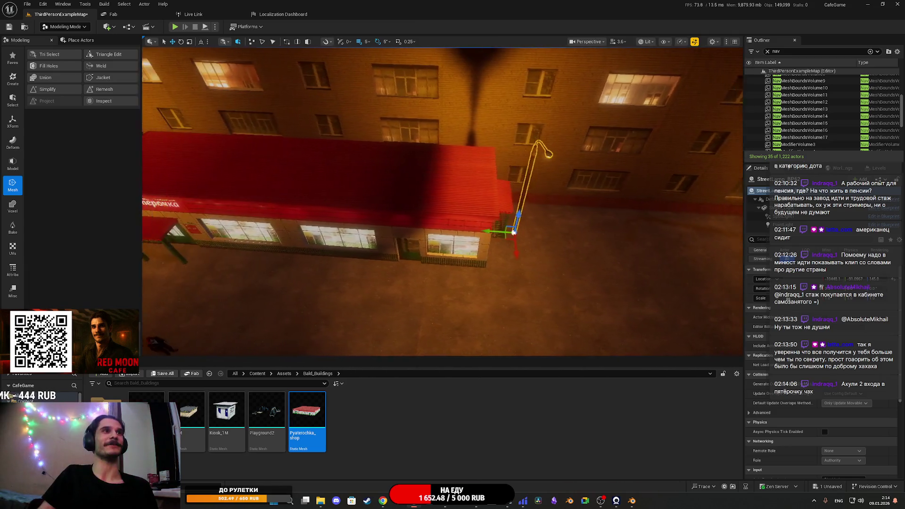
- Look over the shop roof and lamp, then call up Save All listing ThirdPersonExampleMap
scroll(443, 201, "up", 5)
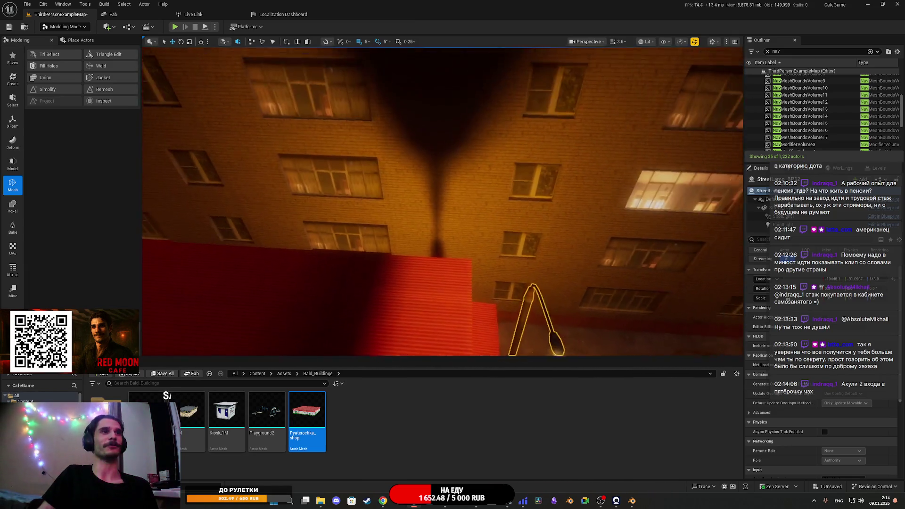
left_click_drag(442, 201, 443, 235)
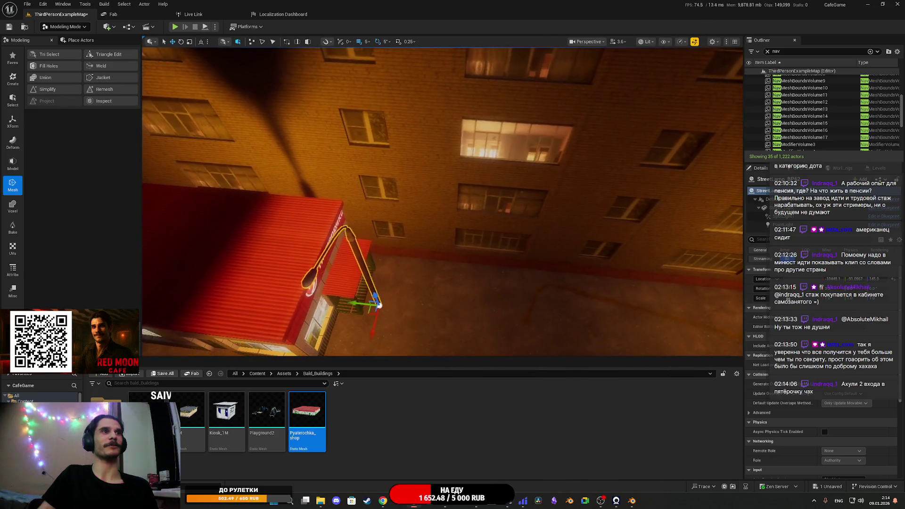
mouse_move(442, 202)
left_mouse_down()
mouse_move(405, 264)
mouse_move(471, 226)
mouse_move(453, 226)
left_mouse_up()
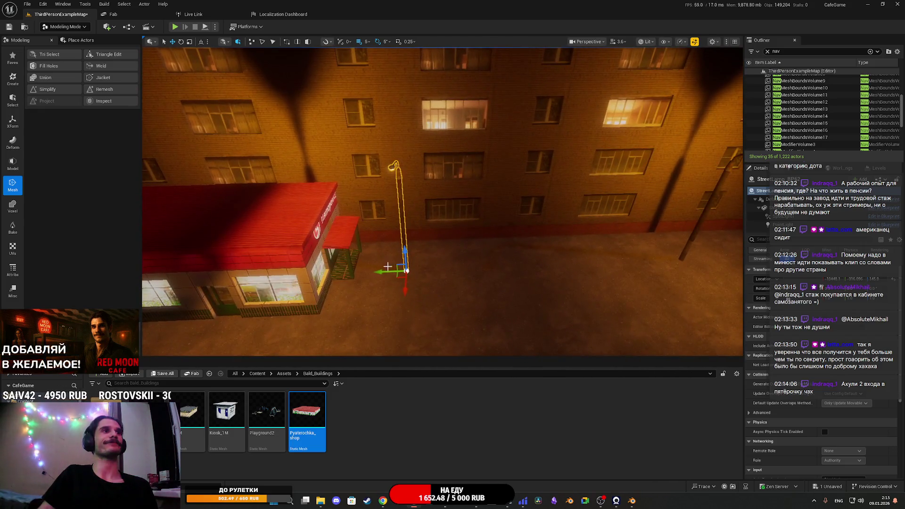
mouse_move(376, 275)
left_mouse_down()
mouse_move(462, 262)
mouse_move(481, 271)
left_mouse_up()
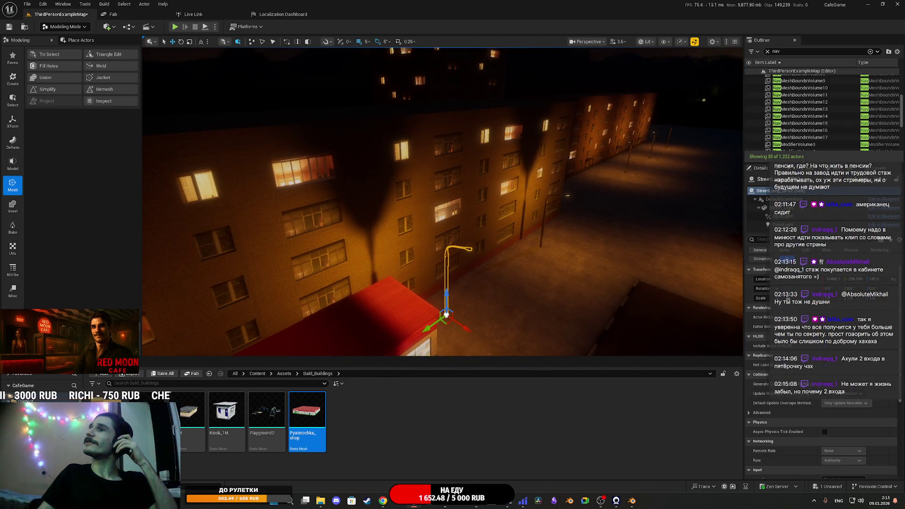
left_click_drag(480, 271, 272, 307)
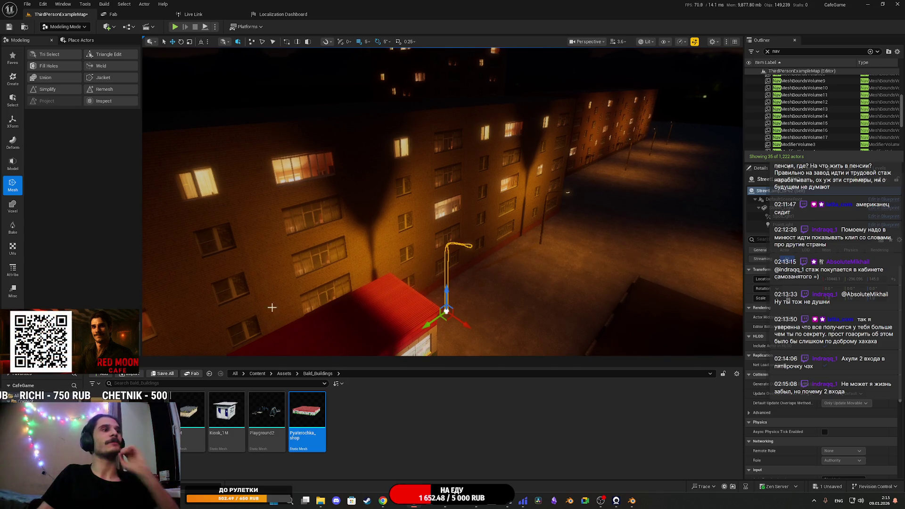
left_click(163, 373)
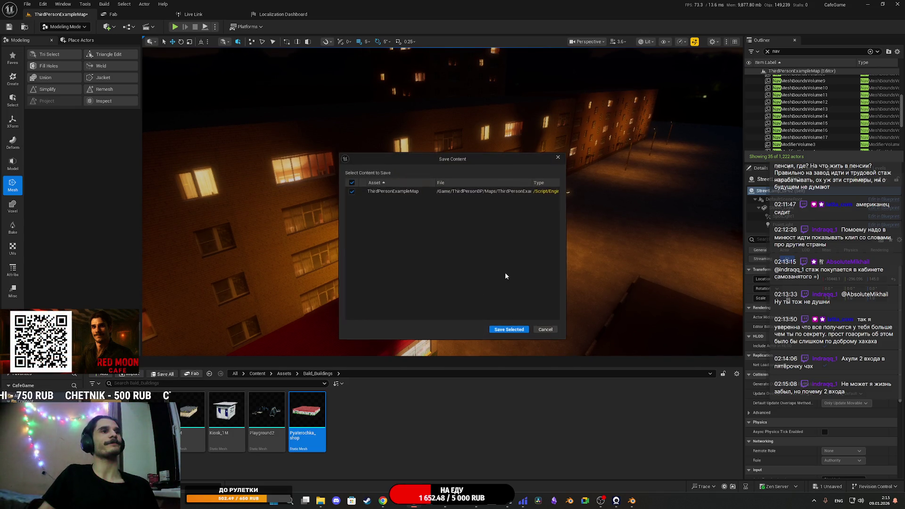
- Save ThirdPersonExampleMap, then select the Pyaterochka shop further up the street
left_click(520, 331)
mouse_move(558, 267)
left_mouse_down()
mouse_move(561, 282)
mouse_move(560, 212)
mouse_move(540, 198)
mouse_move(556, 226)
mouse_move(509, 273)
left_mouse_up()
left_click(558, 230)
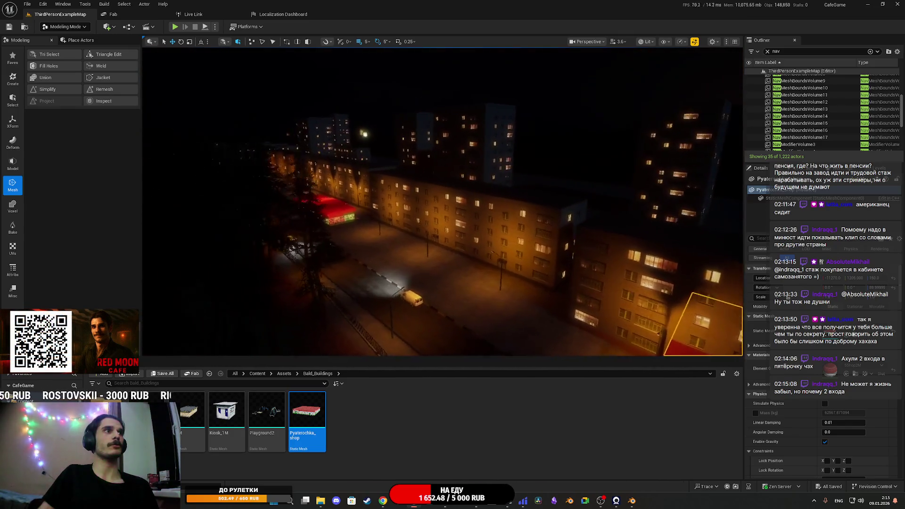
mouse_move(376, 210)
left_mouse_down()
mouse_move(404, 242)
mouse_move(490, 306)
left_mouse_up()
left_click(507, 317)
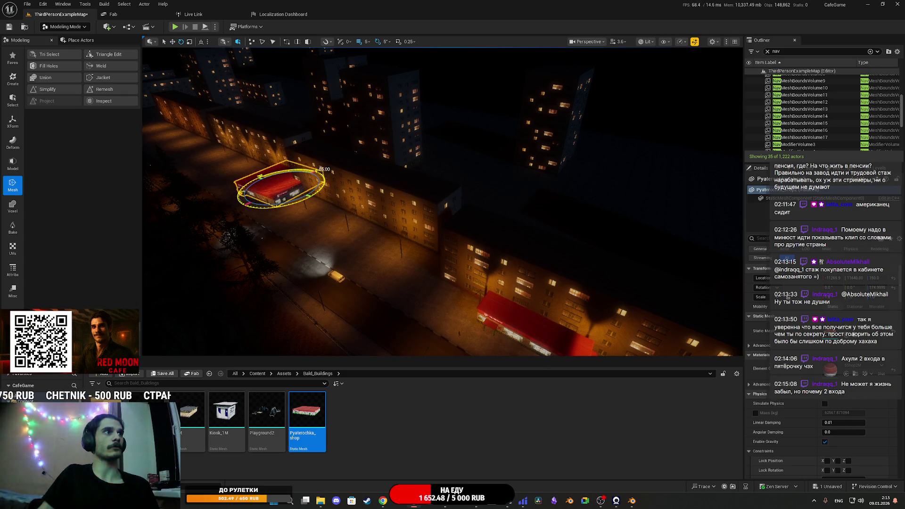
key("f")
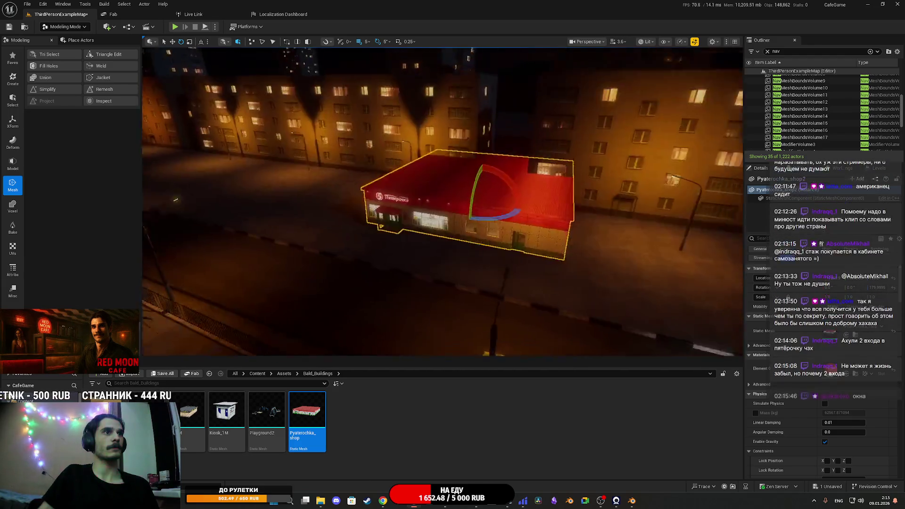
left_click_drag(176, 200, 175, 249)
mouse_move(490, 198)
left_mouse_down()
mouse_move(489, 210)
mouse_move(379, 182)
mouse_move(288, 183)
mouse_move(450, 188)
mouse_move(438, 187)
mouse_move(438, 157)
mouse_move(606, 259)
mouse_move(462, 269)
mouse_move(472, 265)
left_mouse_up()
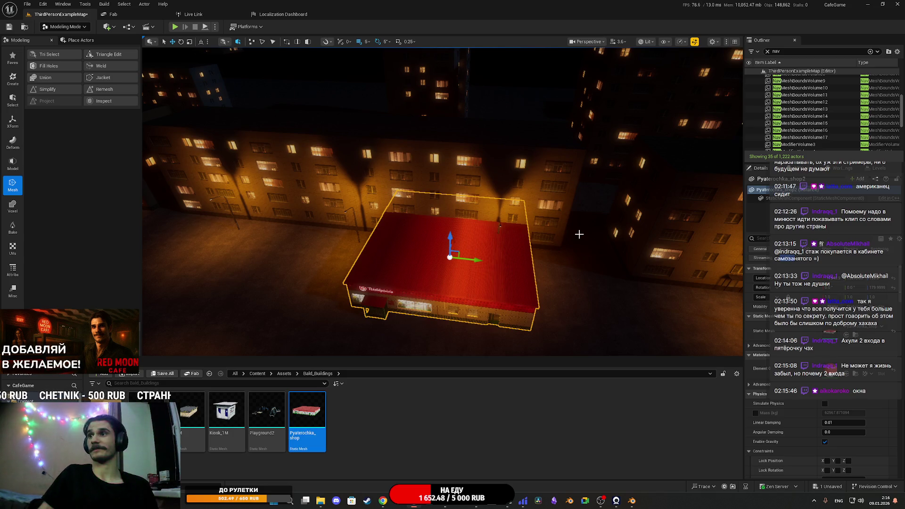
left_click_drag(579, 234, 579, 234)
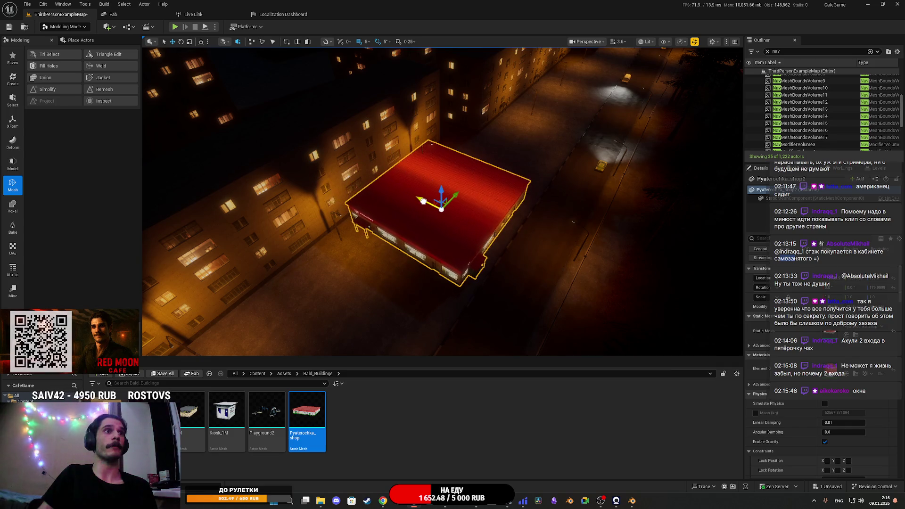
mouse_move(414, 197)
left_mouse_down()
mouse_move(418, 168)
mouse_move(390, 156)
left_mouse_up()
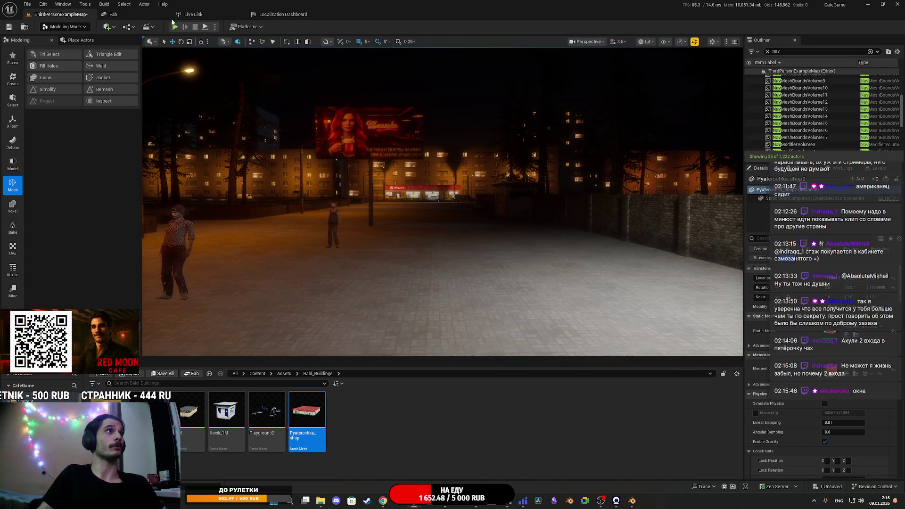
- Play-test the level with Alt+P and walk forward toward the Red Moon Cafe square
key("alt+p")
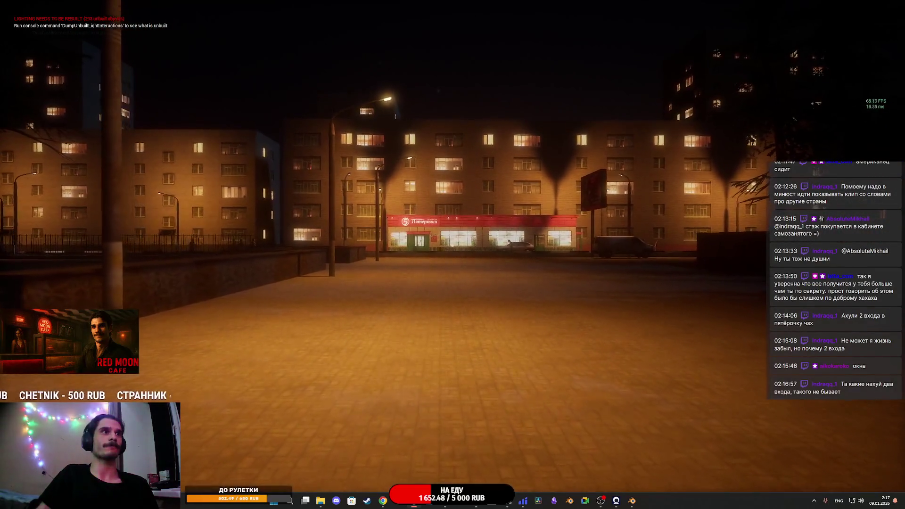
mouse_move(452, 255)
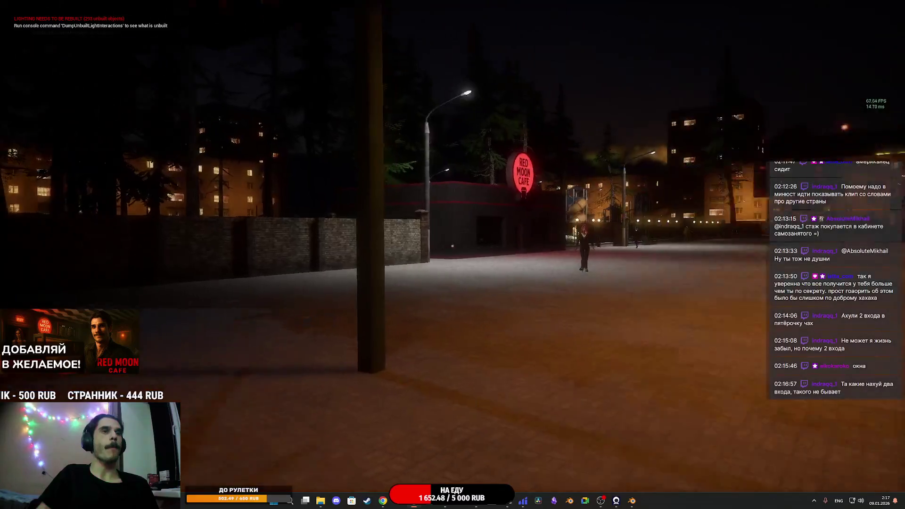
key("w")
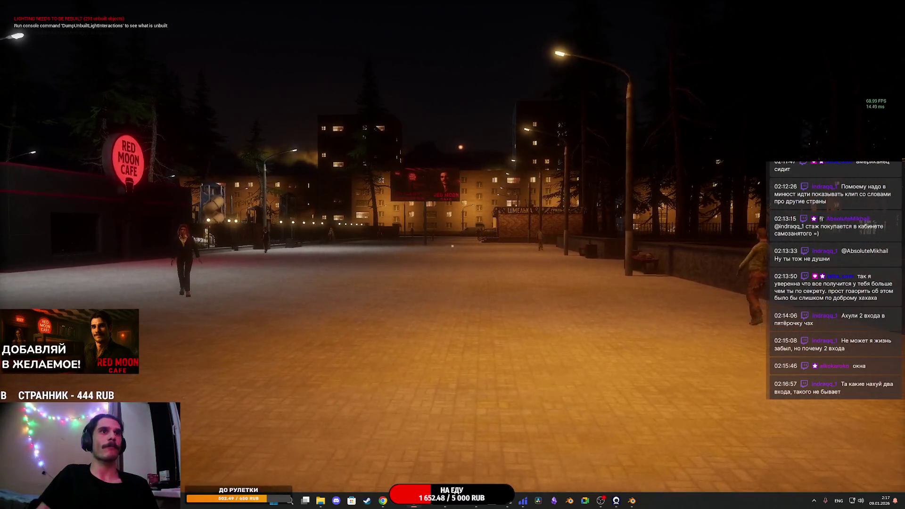
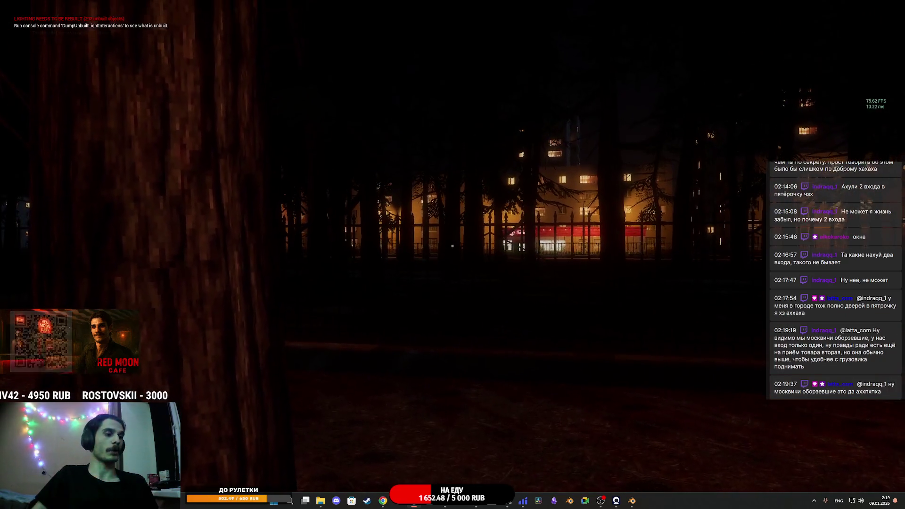
- Stop Play mode, focus the selected store actor, and fly in close to inspect its sign
key("Escape")
key("f")
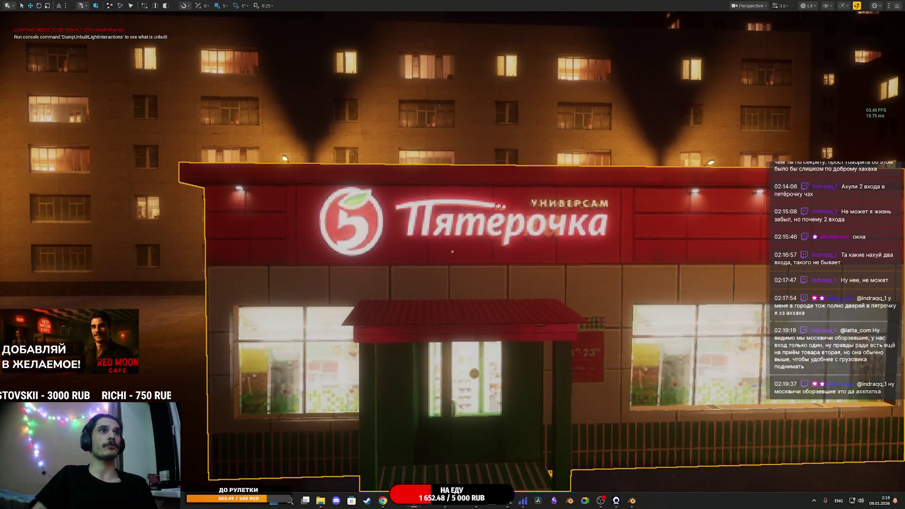
key("a")
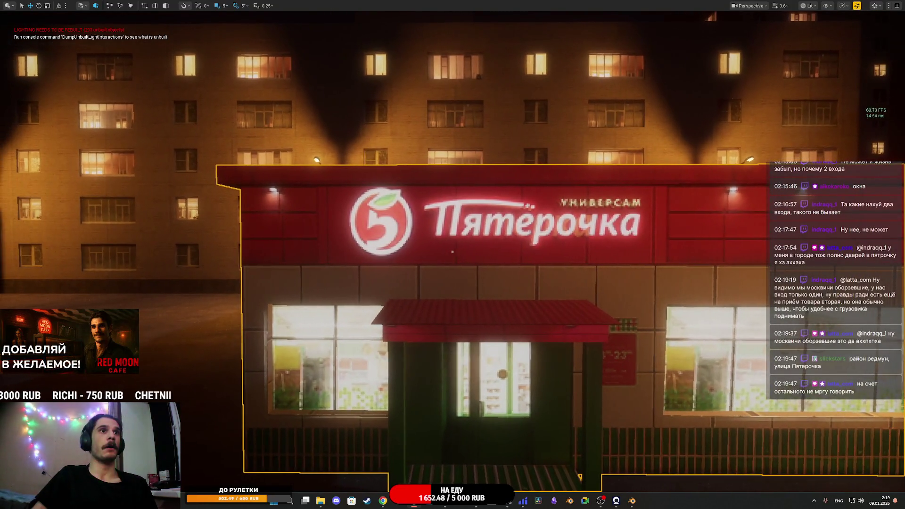
key("w")
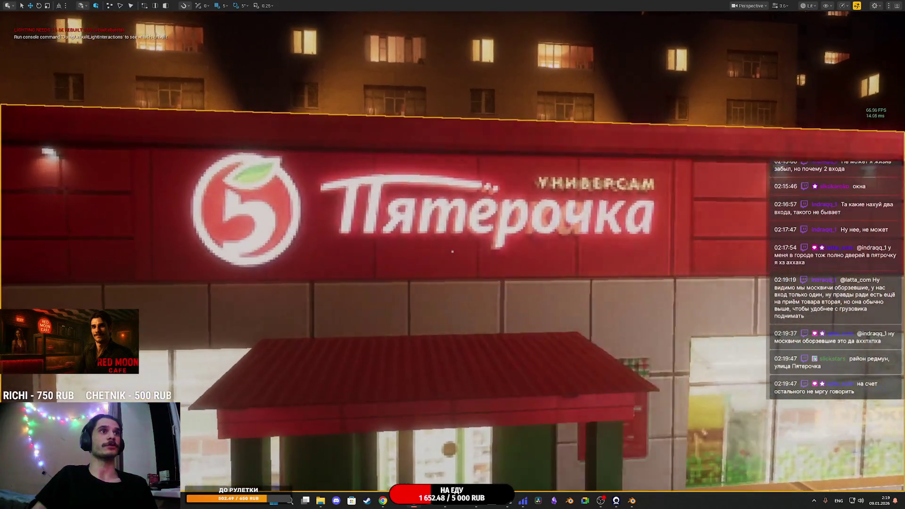
key("s")
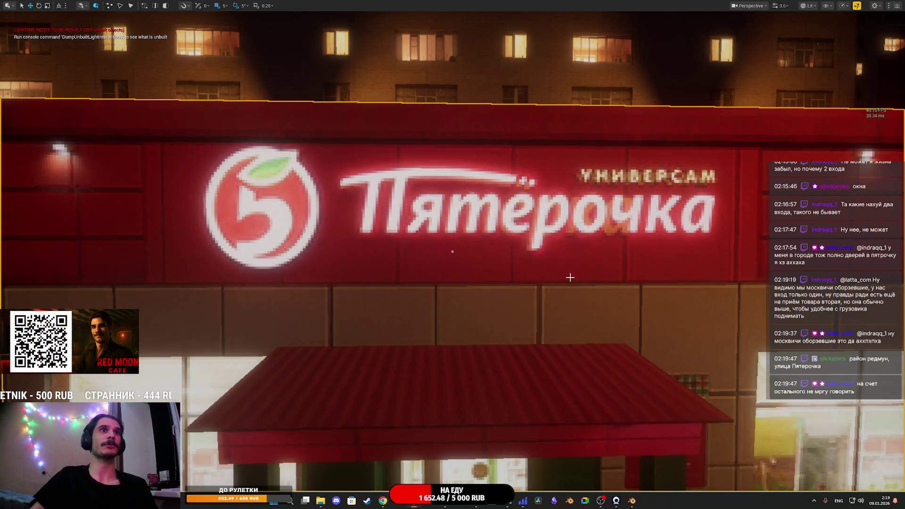
key("s")
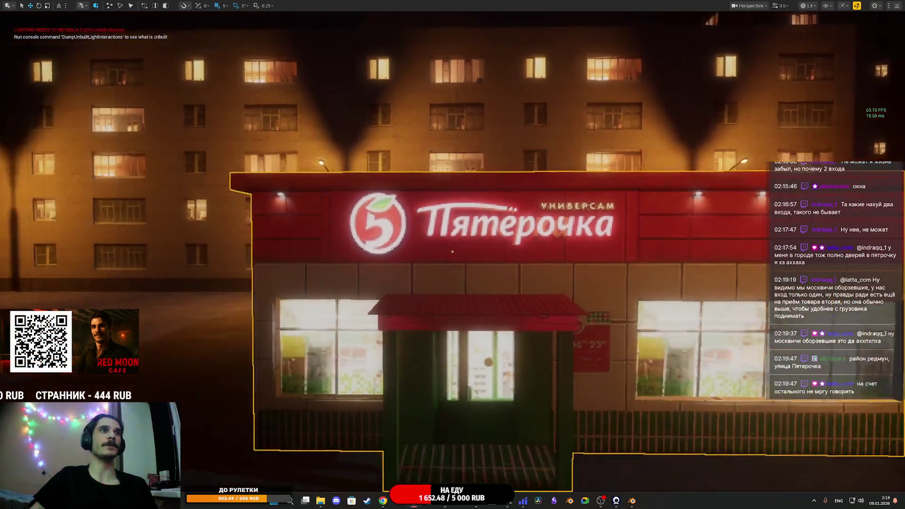
key("w")
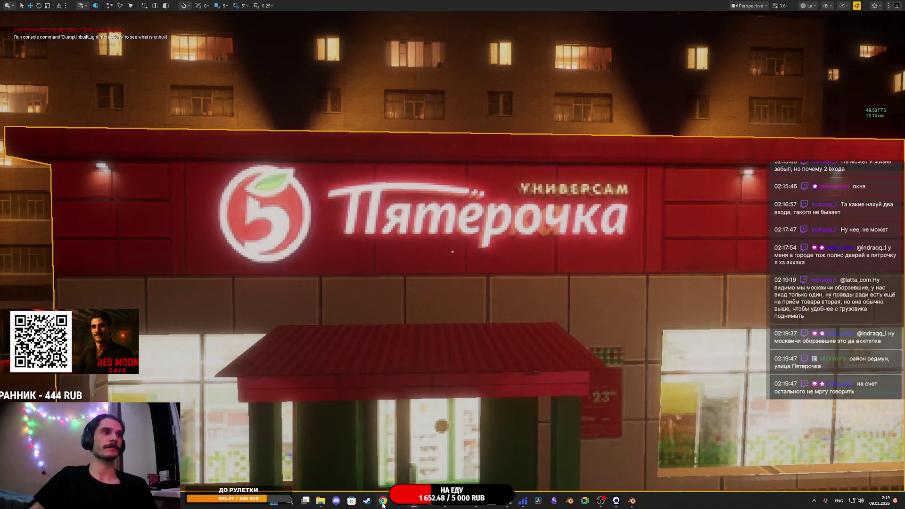
mouse_move(383, 503)
mouse_move(417, 469)
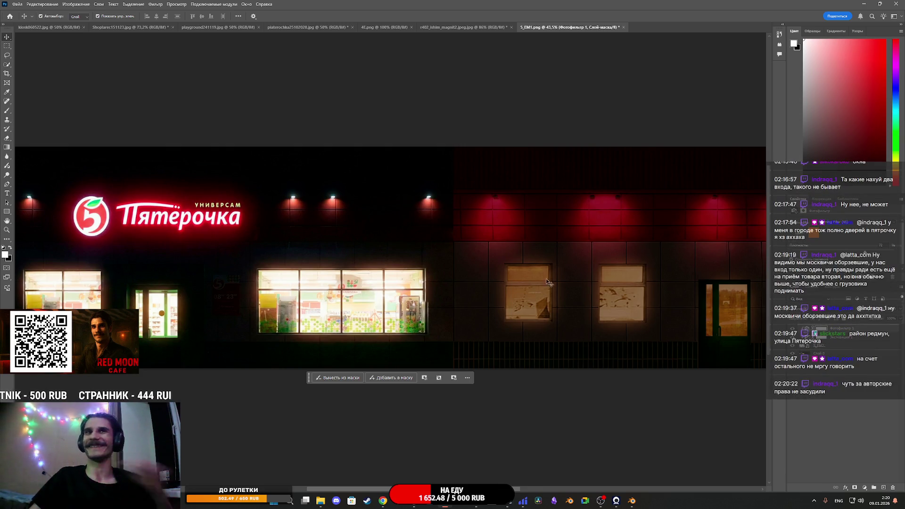
- Free-transform the pasted facade layer, stretching it to all four canvas edges
scroll(536, 300, "down", 5)
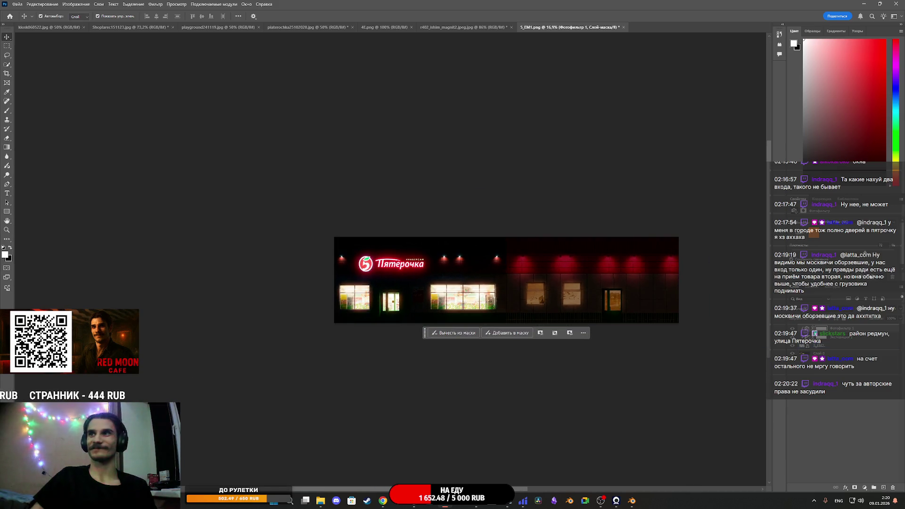
key("ctrl+t")
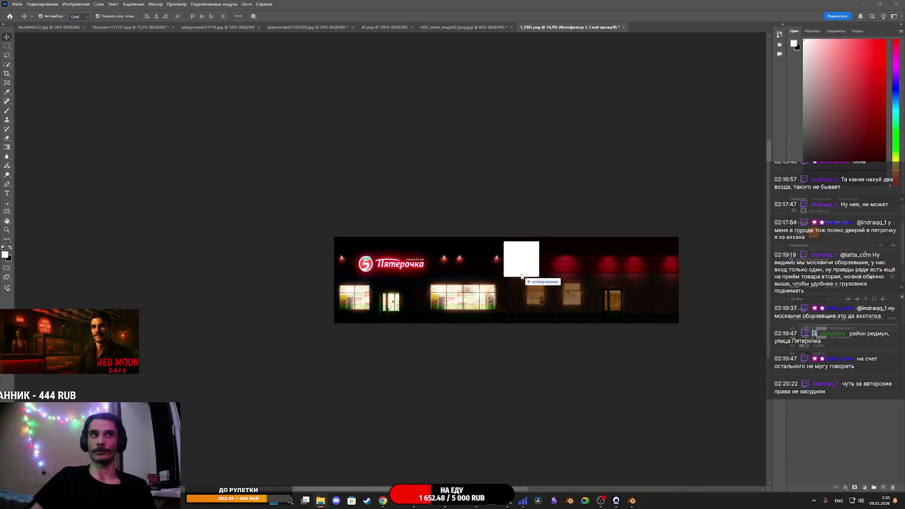
left_click_drag(539, 282, 679, 282)
left_click_drag(474, 281, 334, 281)
left_click_drag(507, 271, 506, 239)
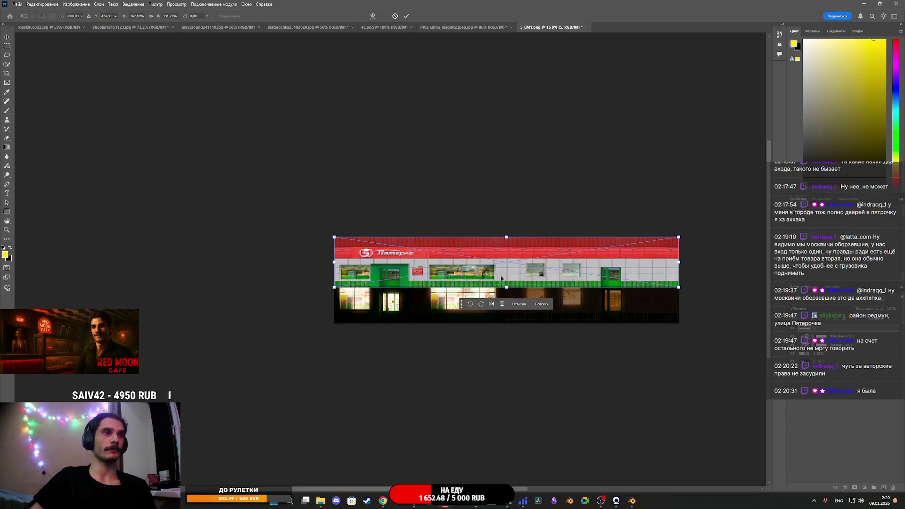
left_click_drag(507, 288, 508, 322)
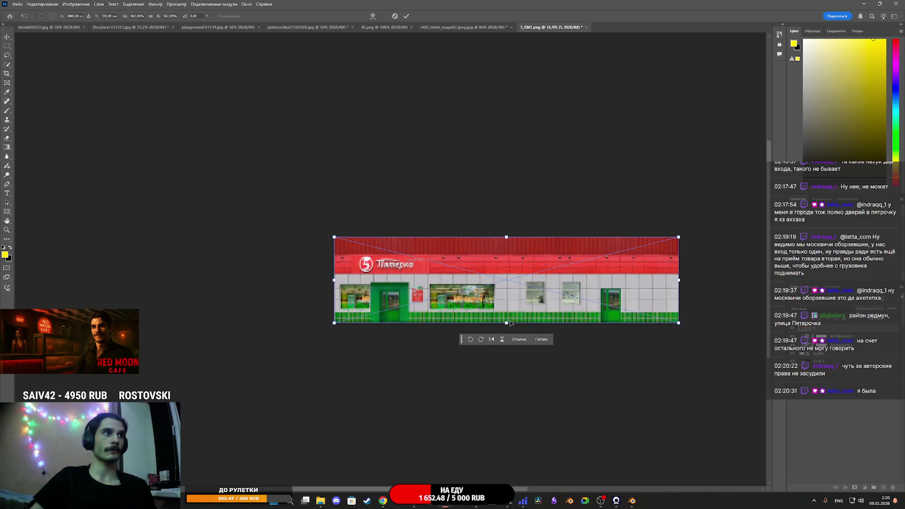
key("Return")
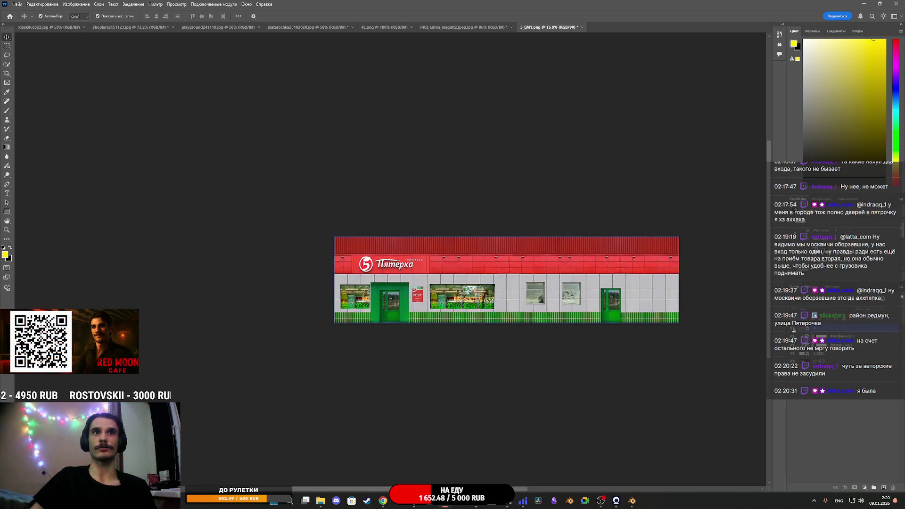
- Select facade layer 5 and show the darker night version of the facade
left_click(803, 330)
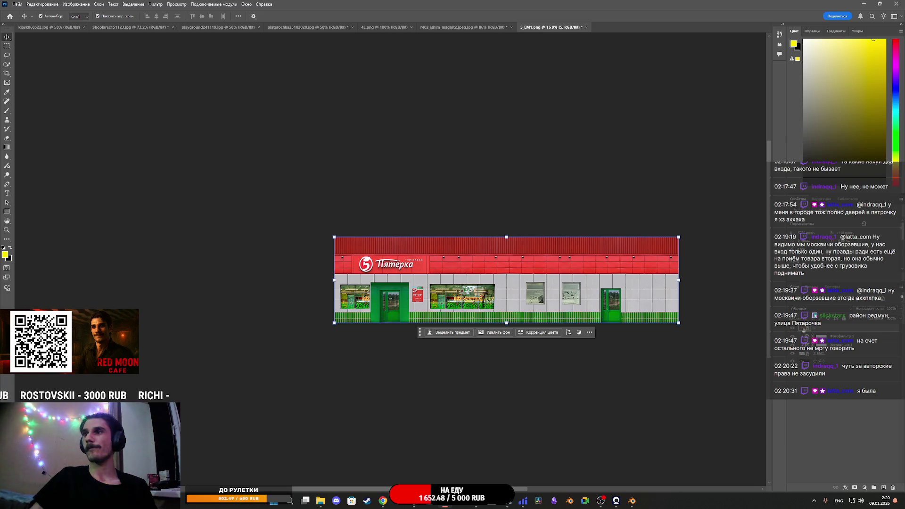
left_click(792, 352)
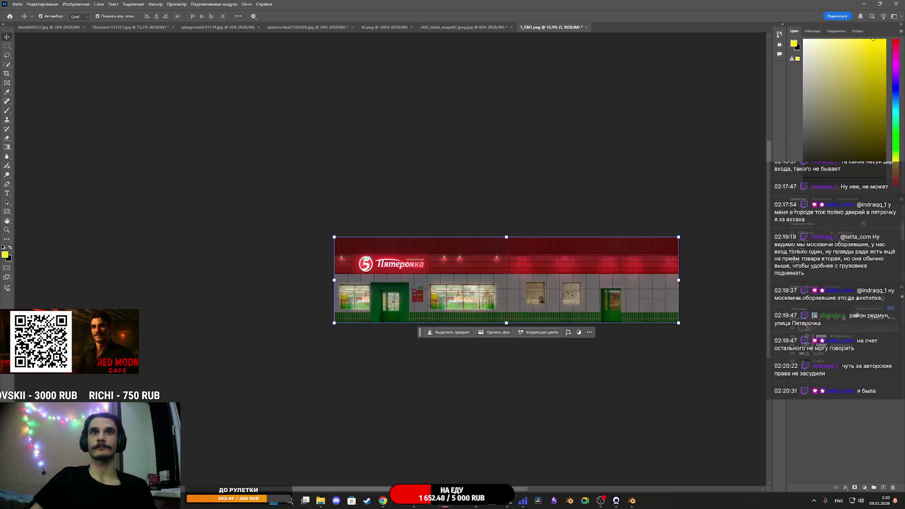
scroll(391, 269, "up", 10)
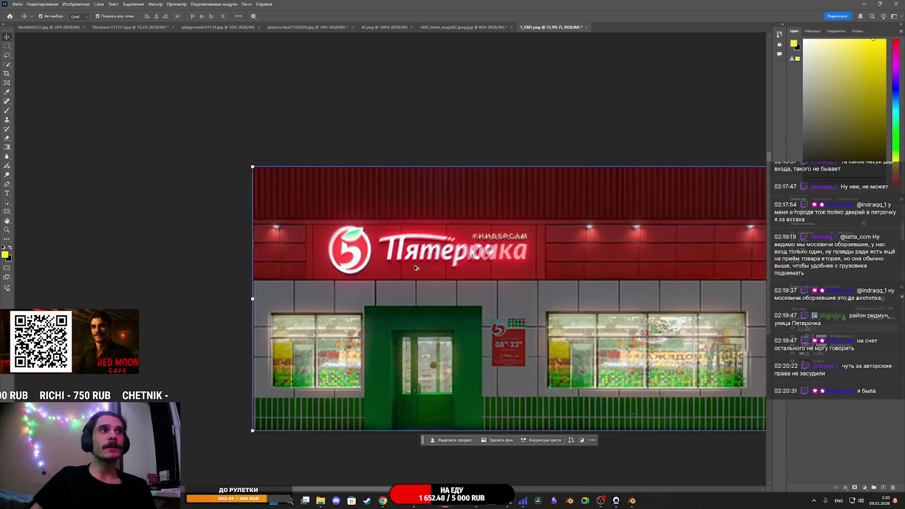
- Show the night storefront layer with its glowing УНИВЕРСАМ sign and choose the Clone Stamp tool
scroll(445, 263, "down", 2)
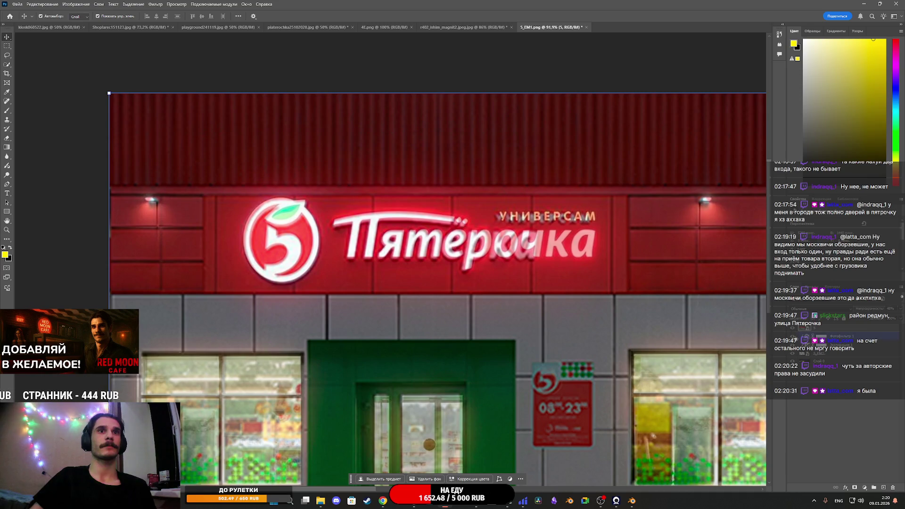
left_click(792, 330)
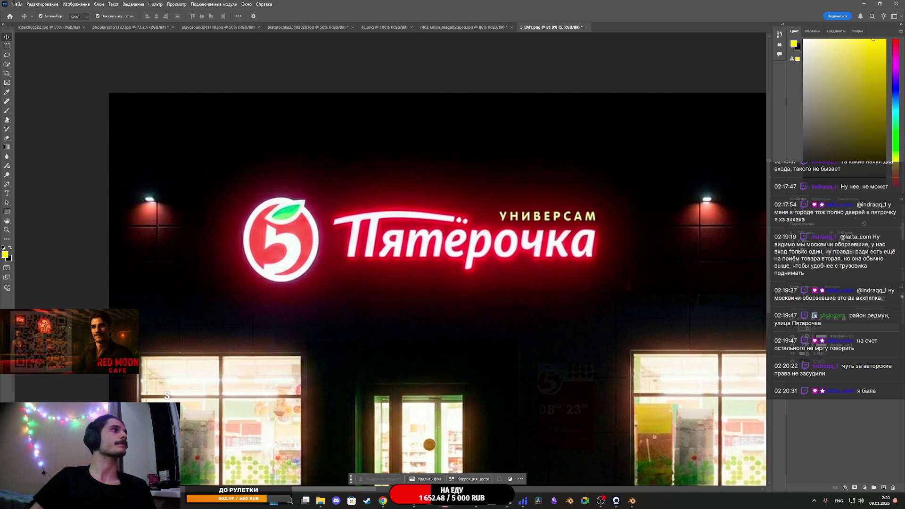
left_click(8, 194)
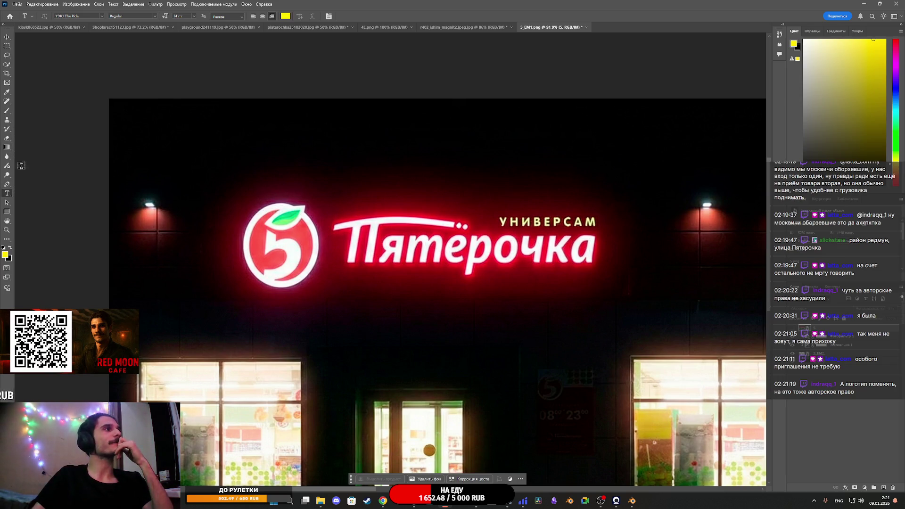
left_click(8, 120)
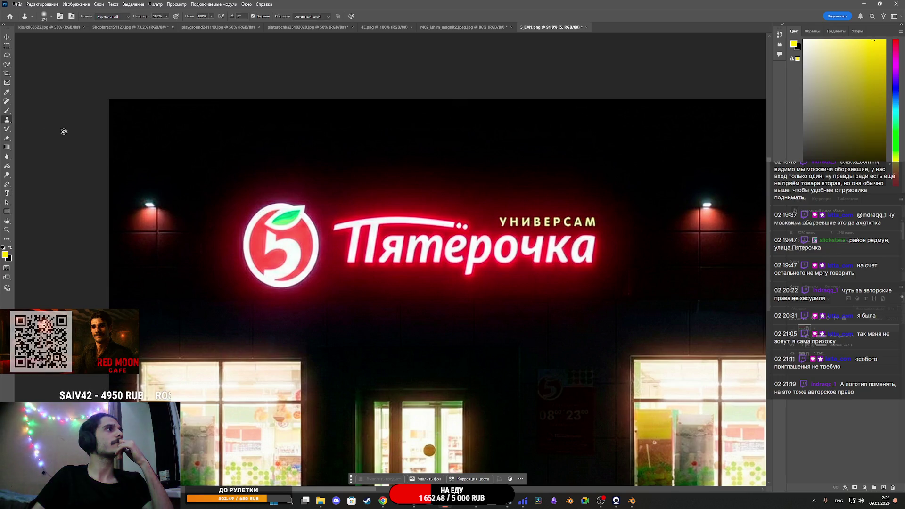
- Make Слой 0 the active layer, test cloned lettering over the оч letters, then undo it
left_click(819, 353)
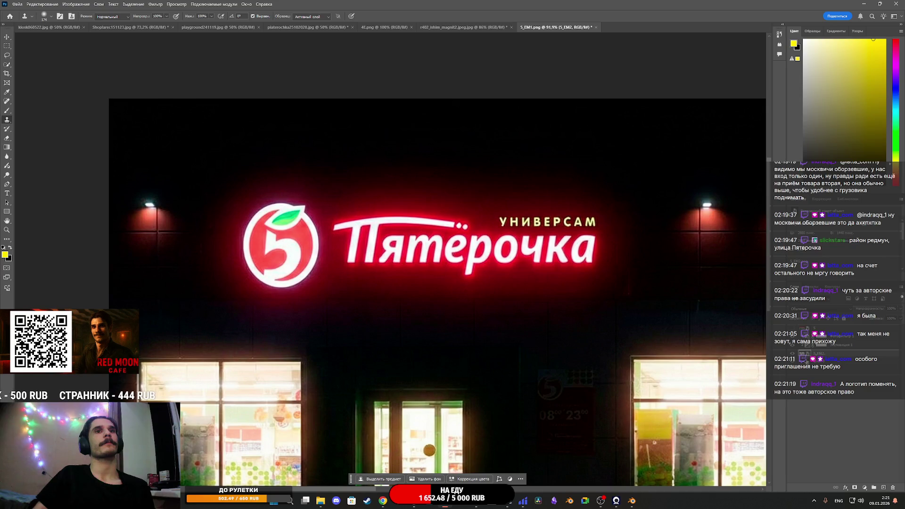
key("alt+bracketleft")
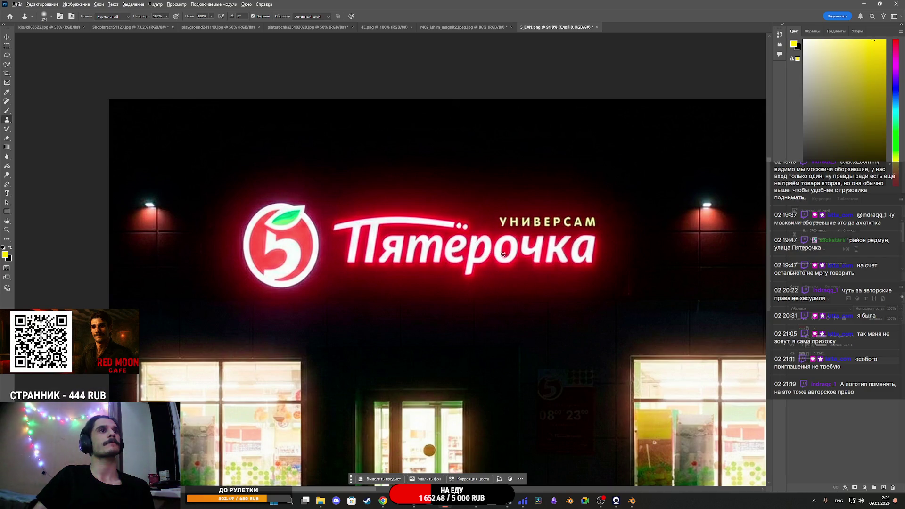
left_click_drag(556, 254, 513, 257)
key("ctrl+z")
key("ctrl+z")
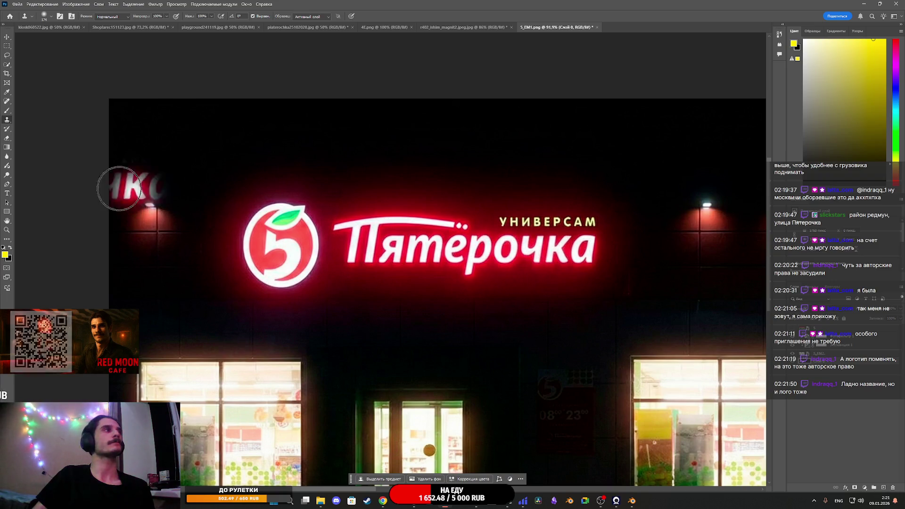
- Shrink the Clone Stamp brush to 78 px and retry cloning over the о of Пятёрочка
left_click(51, 17)
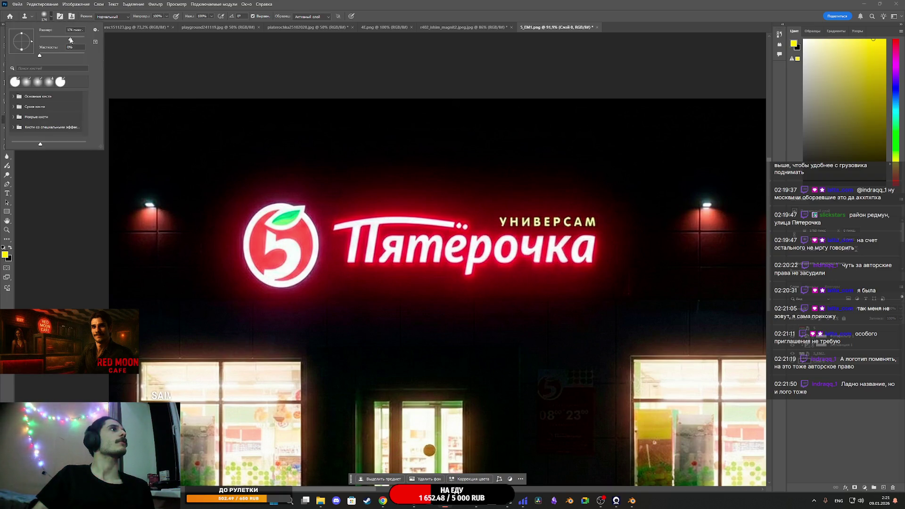
left_click_drag(61, 41, 57, 41)
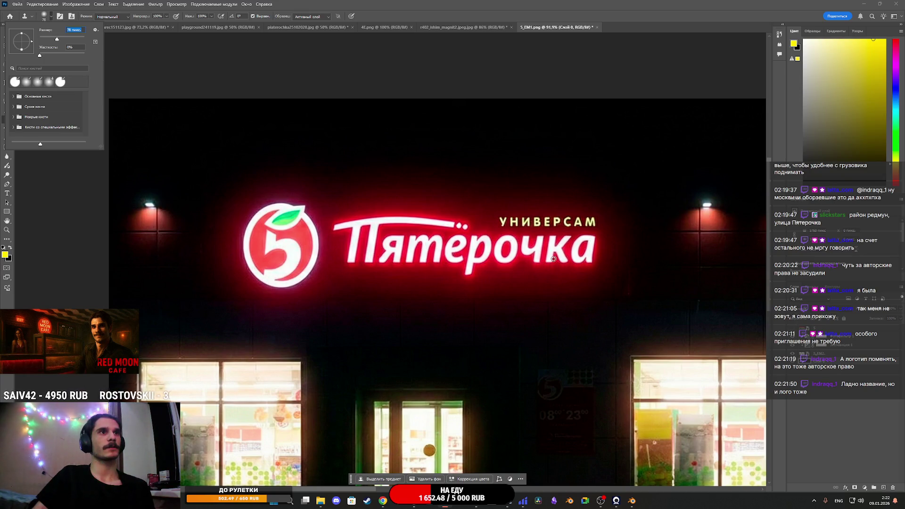
key("Return")
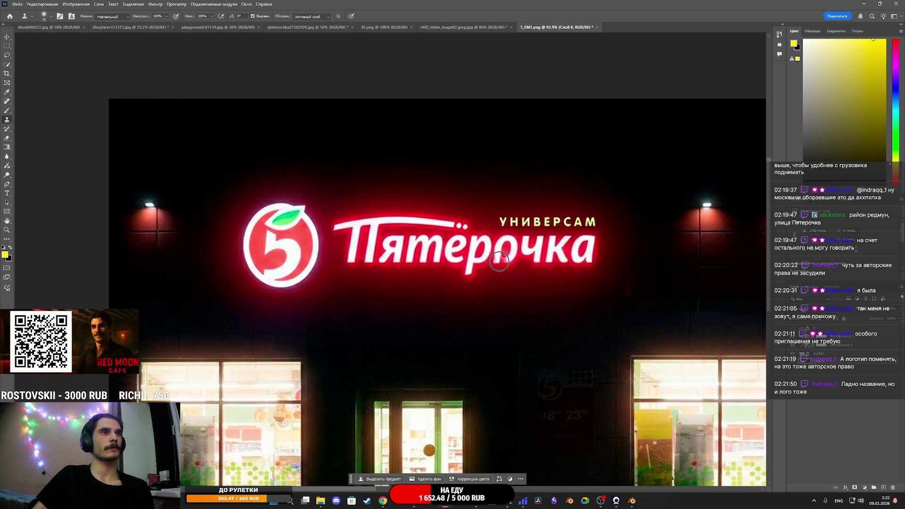
mouse_move(500, 257)
left_mouse_down()
mouse_move(507, 243)
mouse_move(509, 252)
mouse_move(527, 243)
mouse_move(537, 257)
mouse_move(571, 254)
mouse_move(551, 253)
mouse_move(555, 244)
mouse_move(564, 260)
left_mouse_up()
key("ctrl+z")
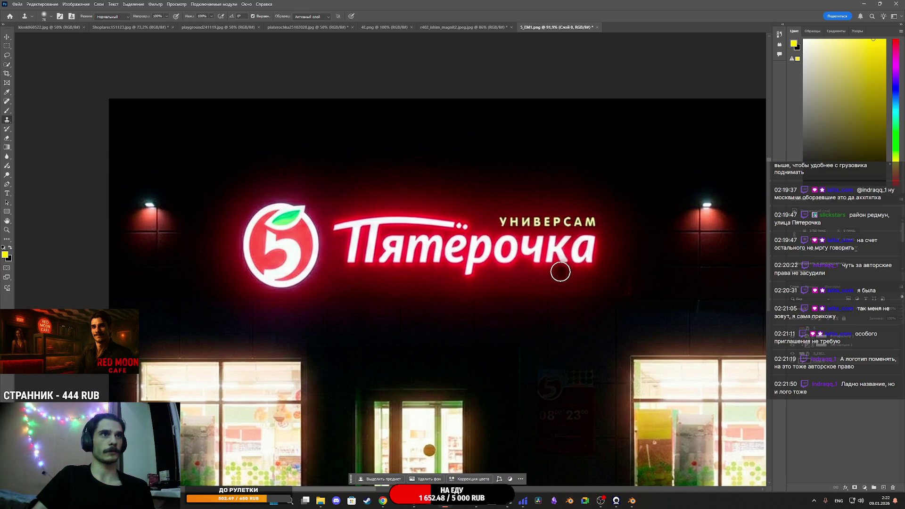
mouse_move(512, 263)
left_mouse_down()
mouse_move(502, 256)
mouse_move(512, 244)
mouse_move(505, 242)
mouse_move(537, 244)
mouse_move(527, 260)
left_mouse_up()
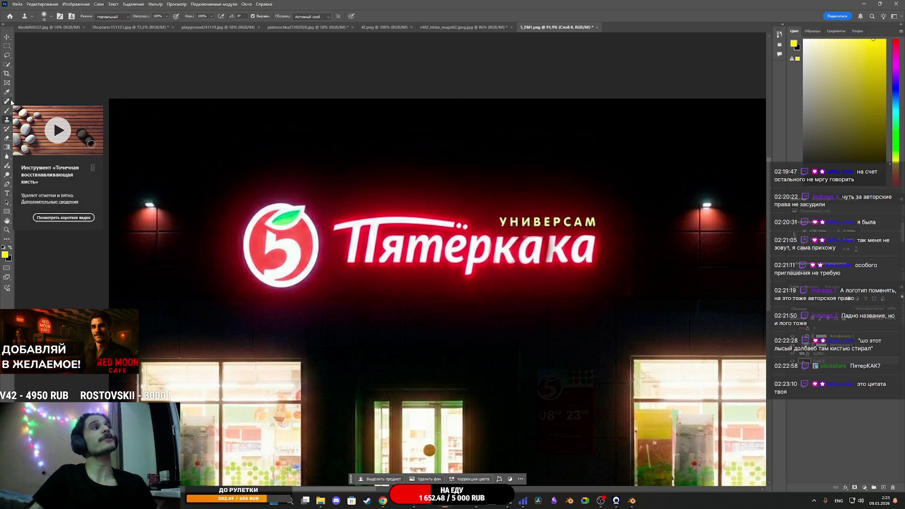
- Switch to the Lasso tool for freehand selection
left_click(8, 57)
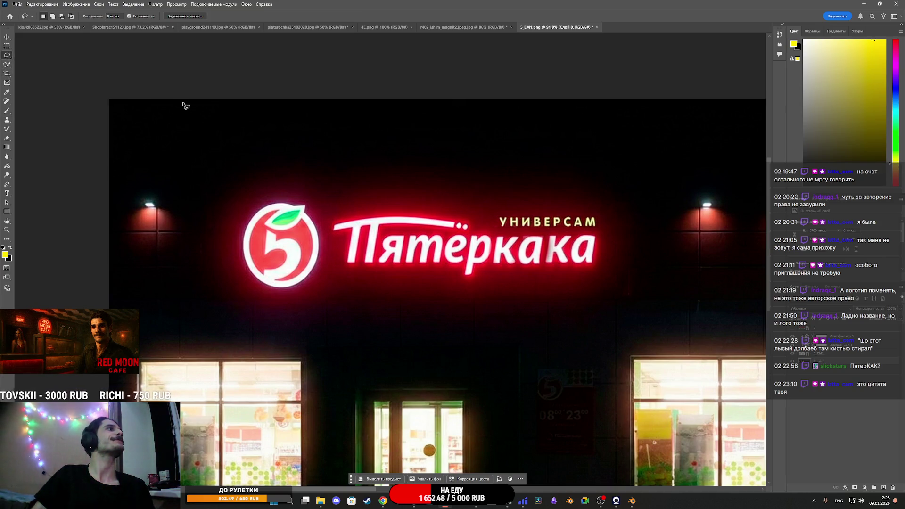
- Lasso the trailing ка letters and erase them with Content-Aware Fill
mouse_move(566, 233)
left_mouse_down()
mouse_move(548, 235)
mouse_move(543, 263)
left_mouse_up()
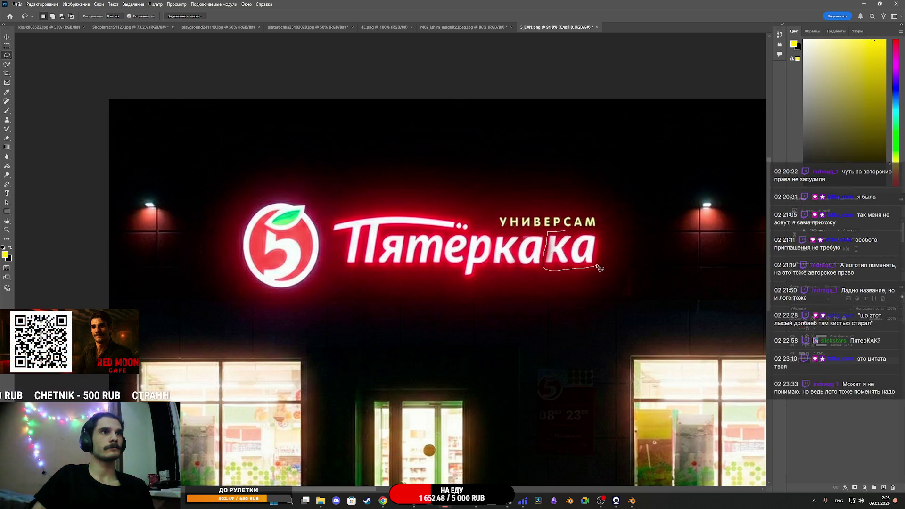
left_click_drag(579, 231, 579, 232)
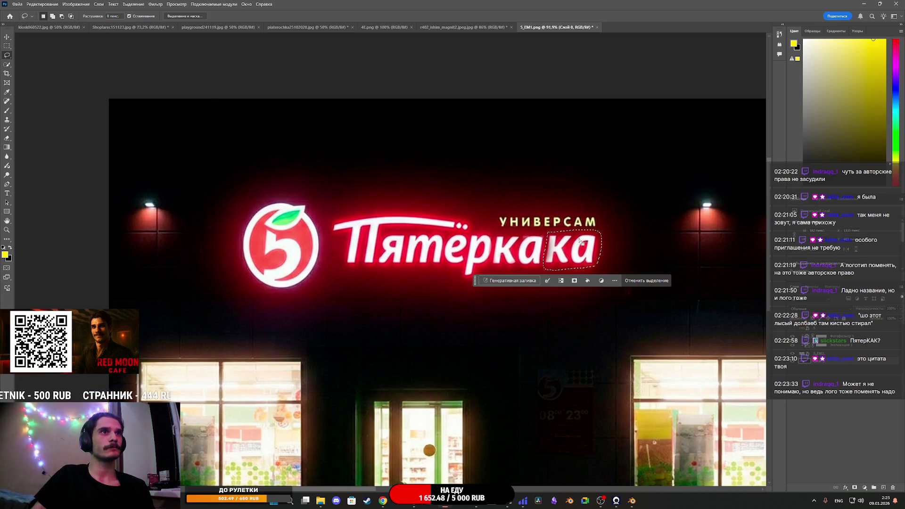
right_click(586, 258)
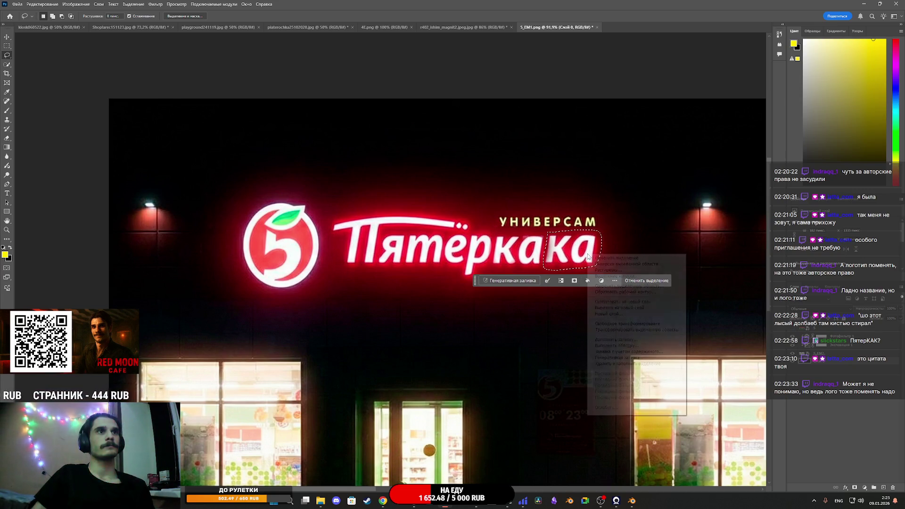
left_click(637, 353)
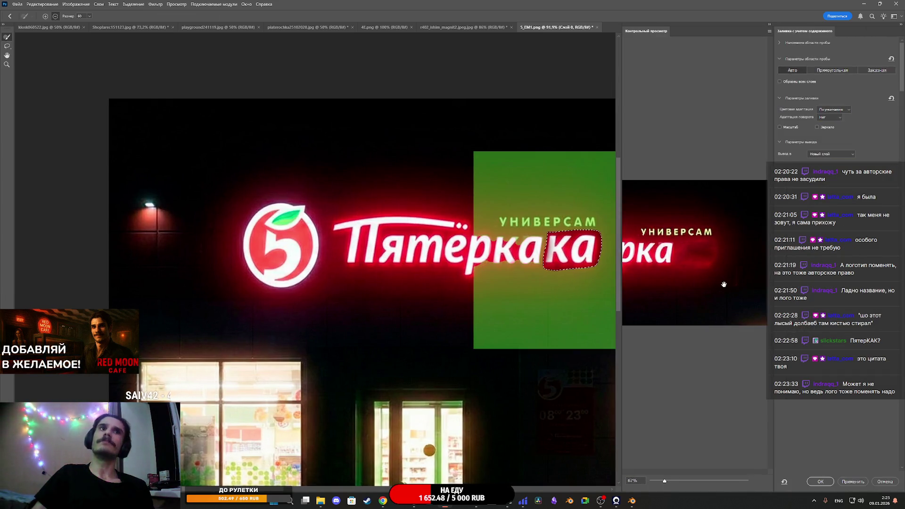
left_click(822, 481)
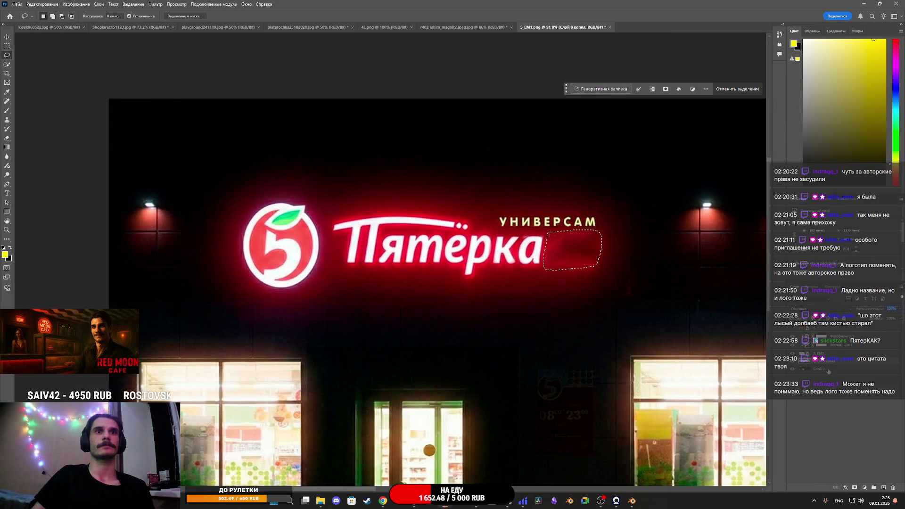
- Deselect, toggle the edit off and on to compare, and reselect Слой 0 копия
left_click(843, 369)
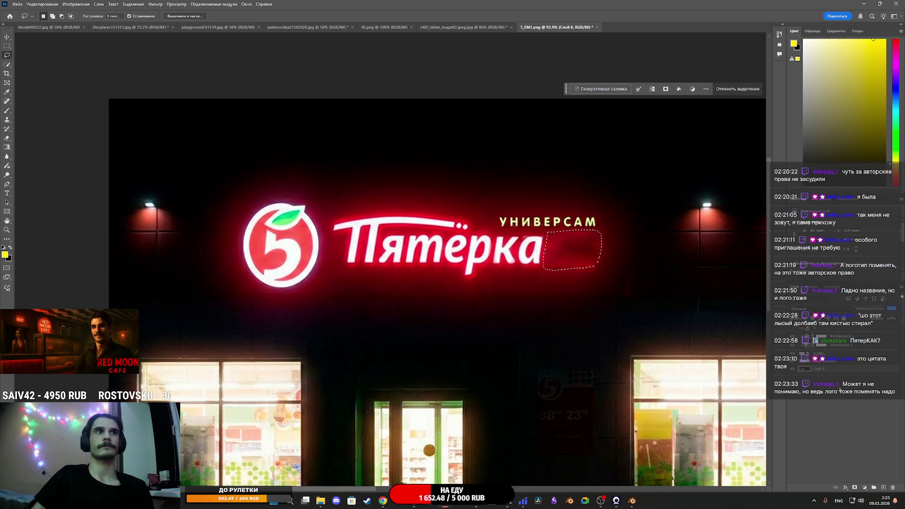
right_click(570, 254)
left_click(598, 257)
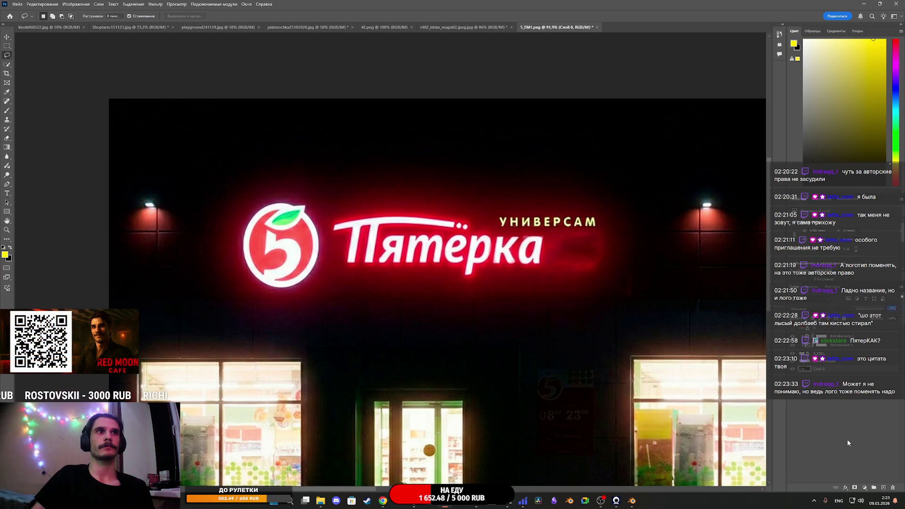
left_click(792, 361)
left_click(792, 361)
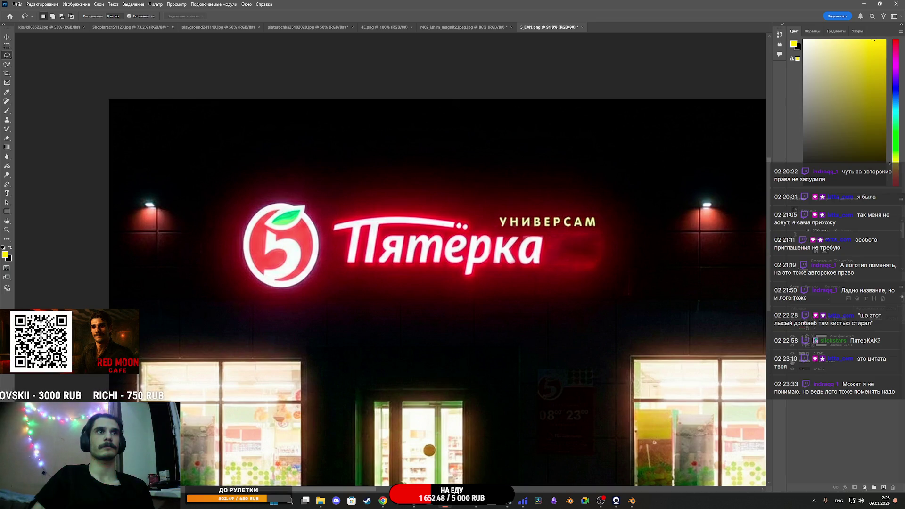
left_click(806, 364)
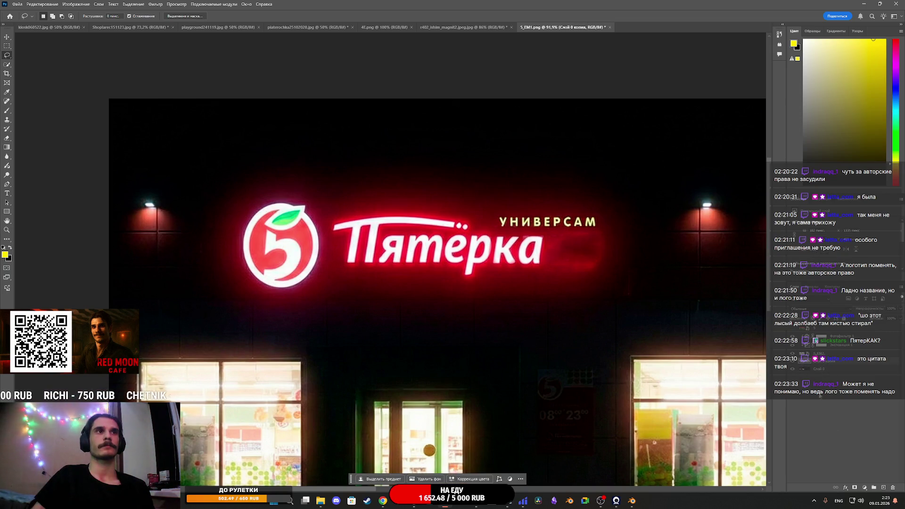
scroll(545, 279, "down", 5)
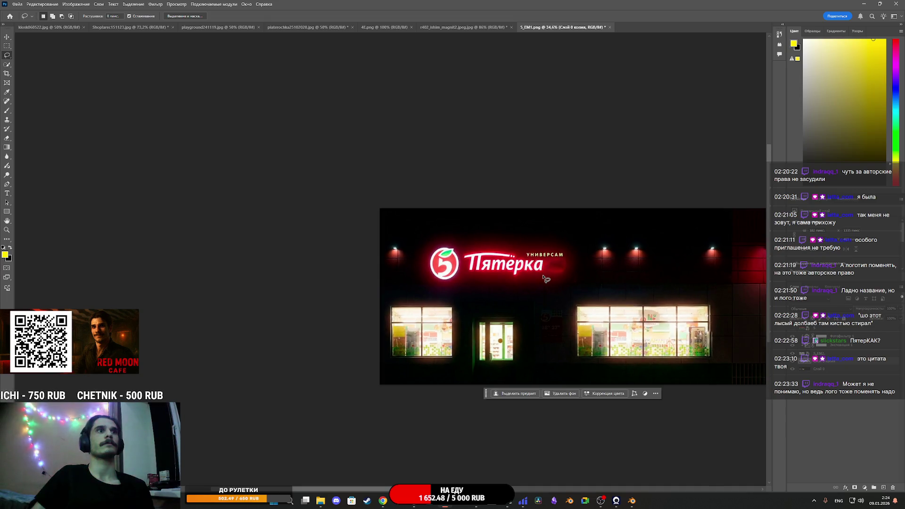
scroll(546, 279, "up", 3)
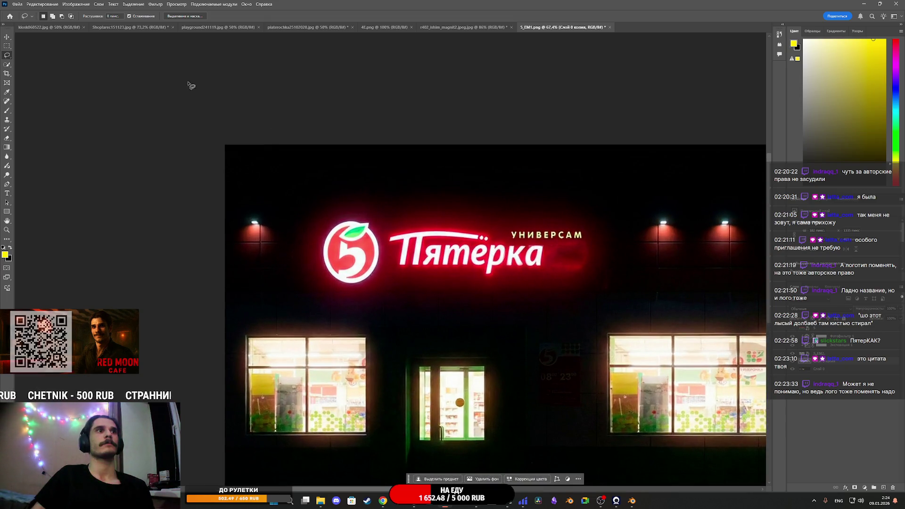
- Bring up the Export As dialog for the storefront image from the File menu
left_click(41, 4)
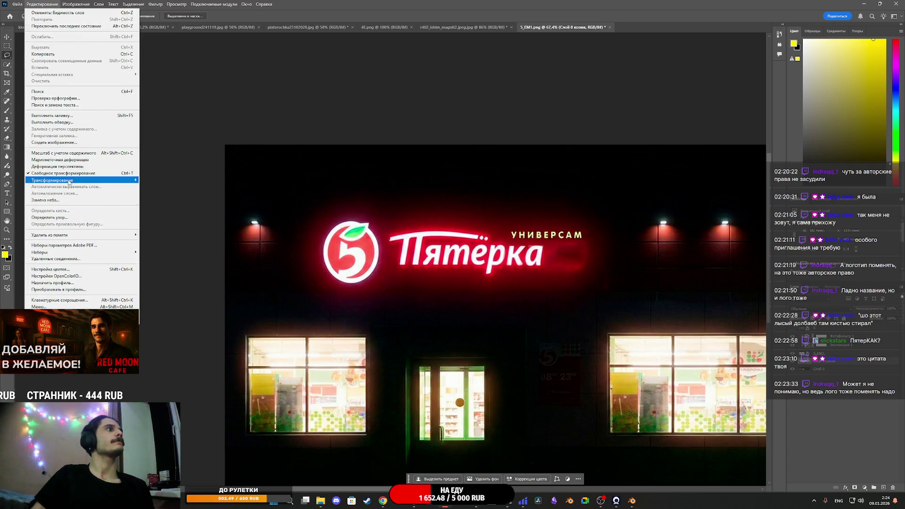
mouse_move(72, 183)
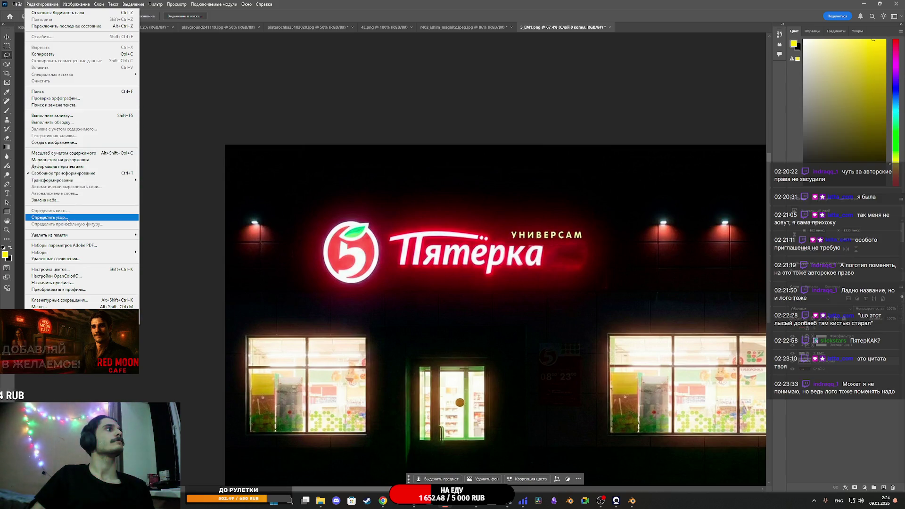
left_click(17, 4)
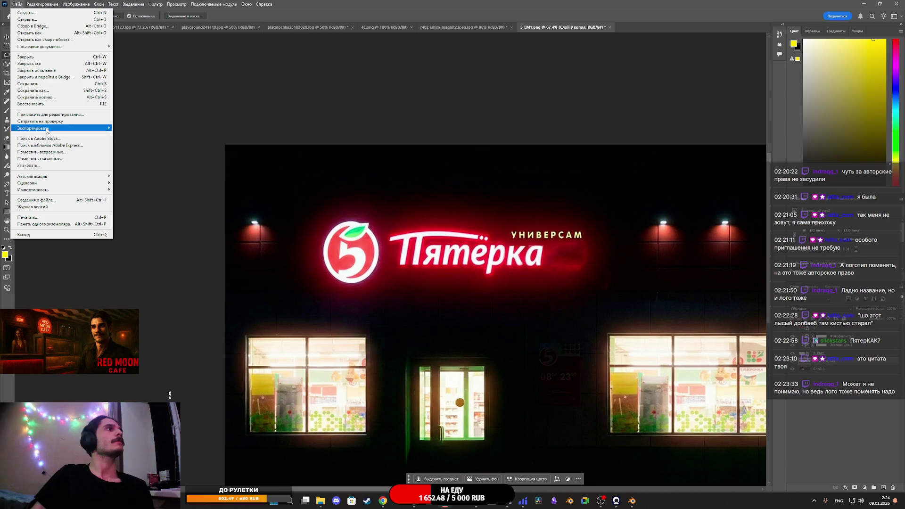
mouse_move(47, 129)
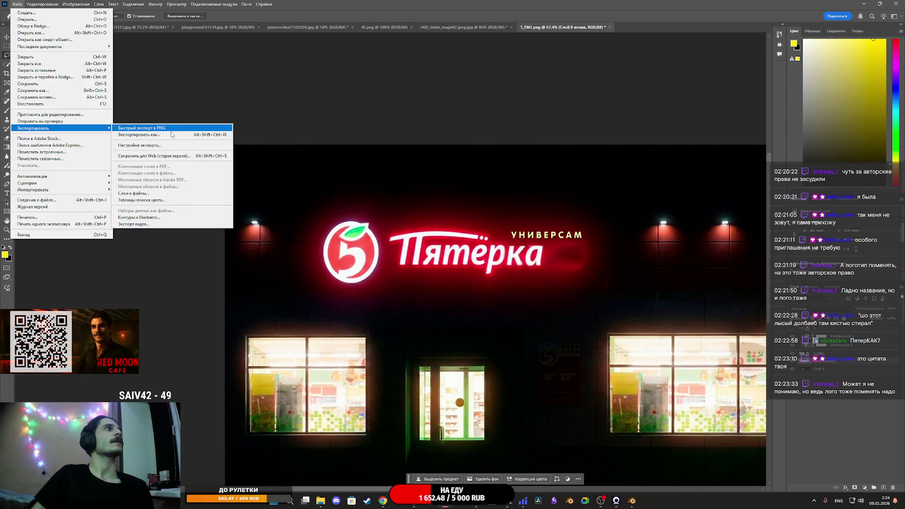
left_click(136, 135)
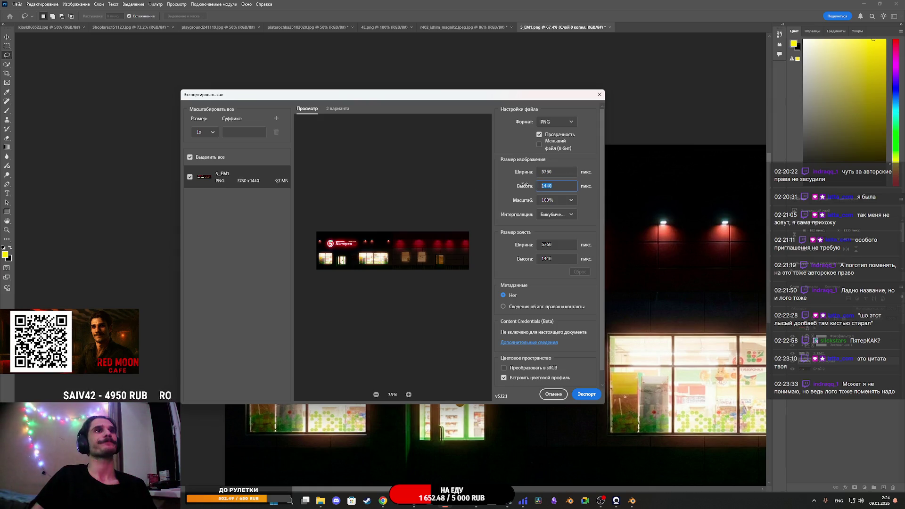
- Export the image as PNG, overwriting 5_EM.png in the Pyaterochka shop.FBX folder
type("56")
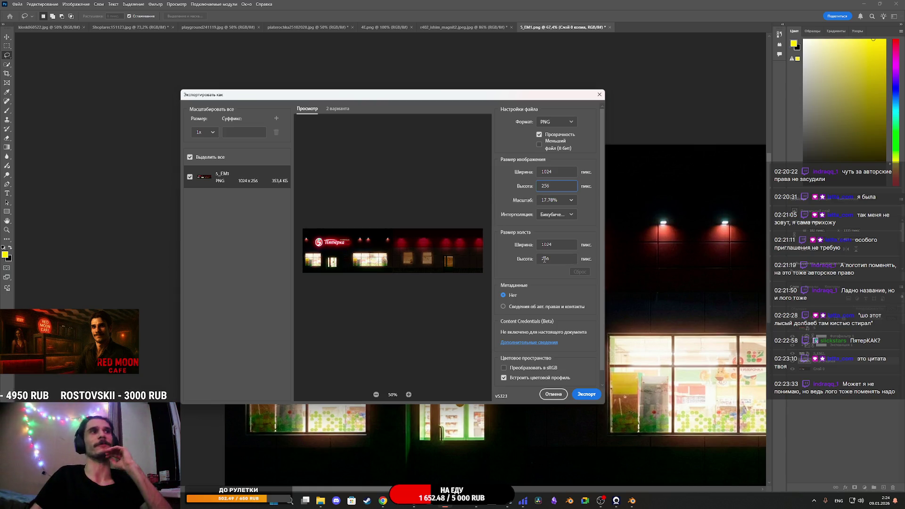
left_click(586, 395)
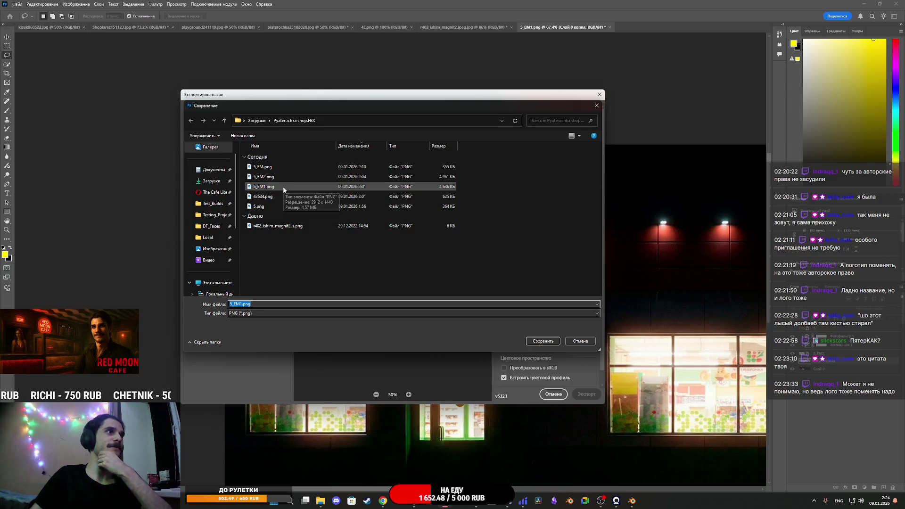
left_click(282, 168)
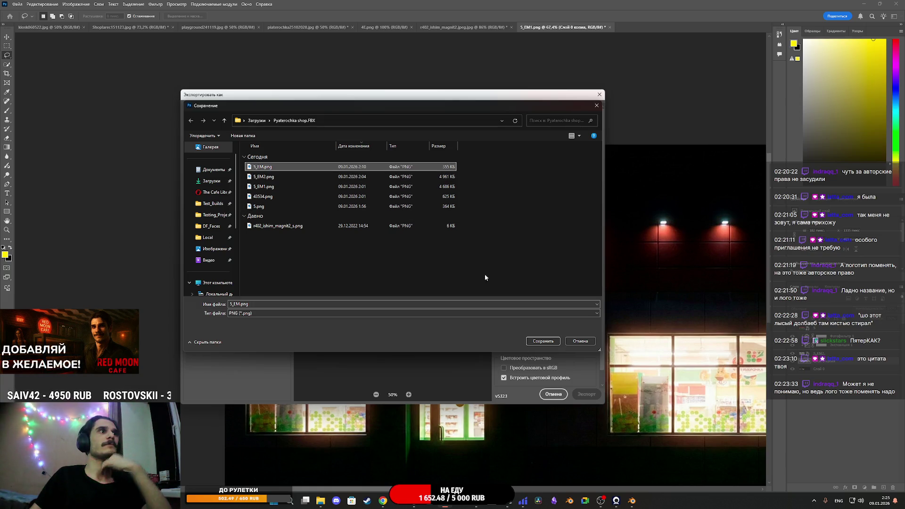
left_click(543, 341)
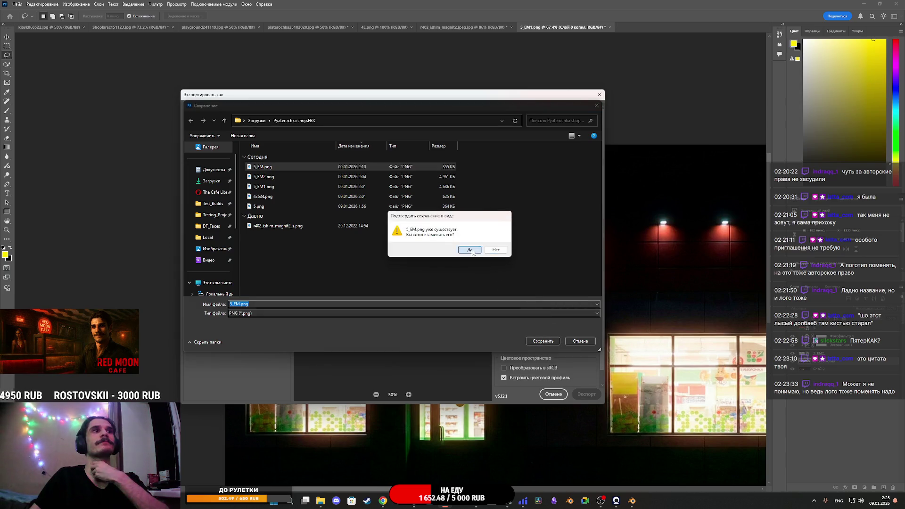
left_click(470, 250)
- In Unreal, reimport the 5_EM texture from the Tex folder and save 5_EM and the map
mouse_move(414, 500)
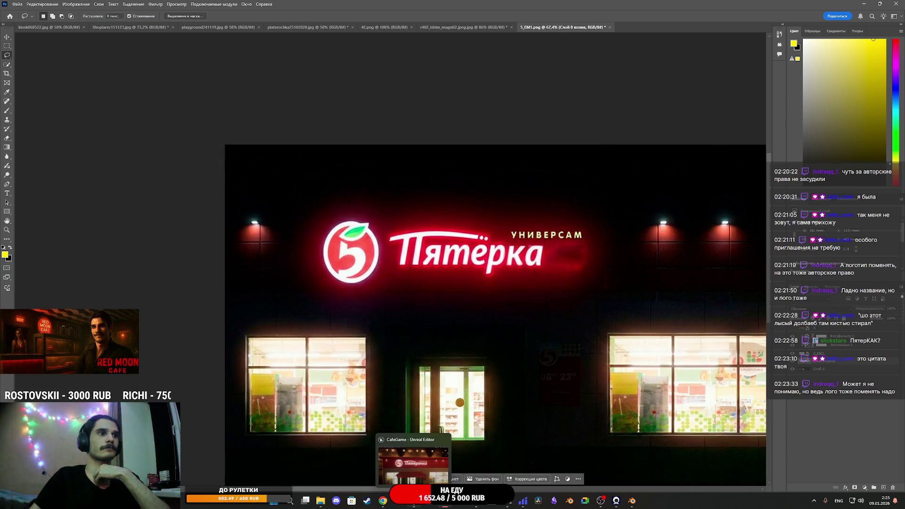
left_click(413, 465)
scroll(498, 329, "up", 3)
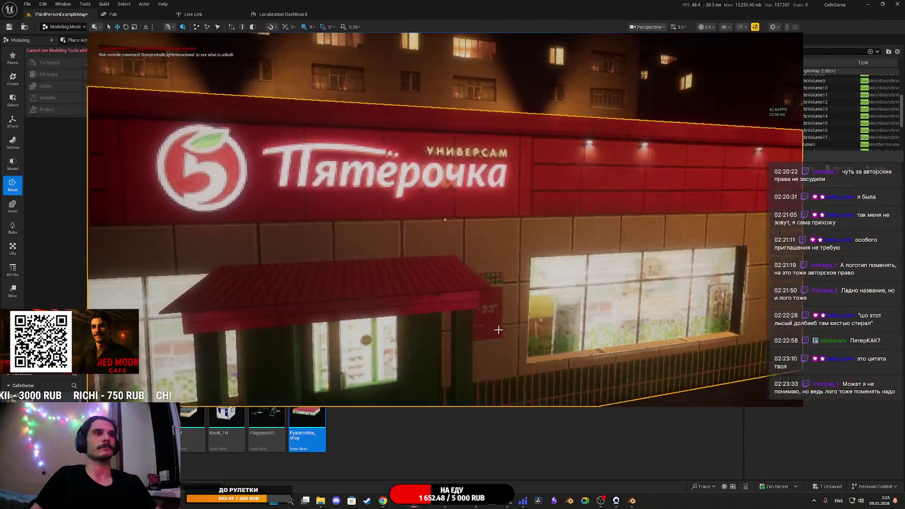
scroll(443, 203, "up", 3)
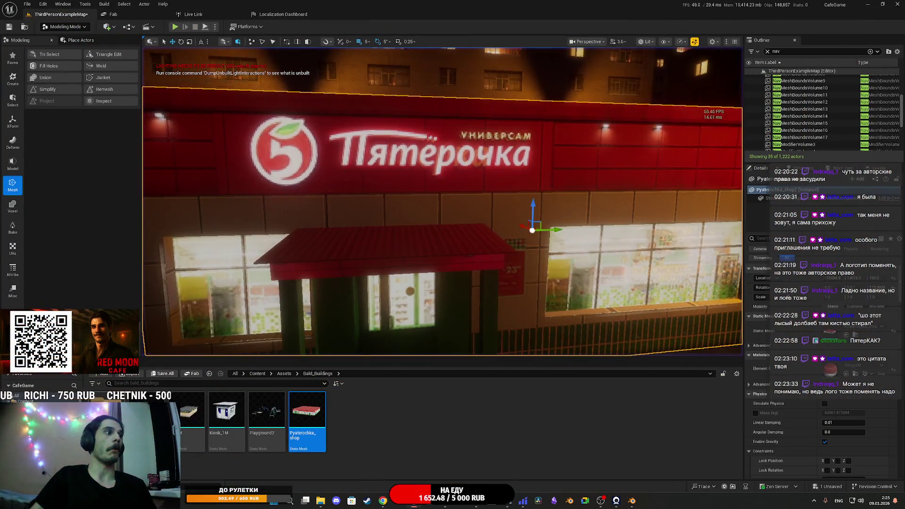
double_click(108, 410)
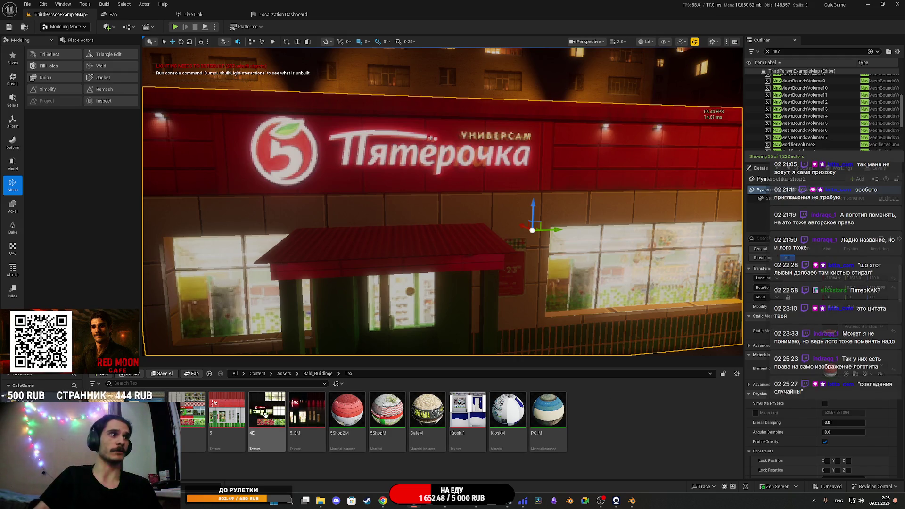
right_click(227, 414)
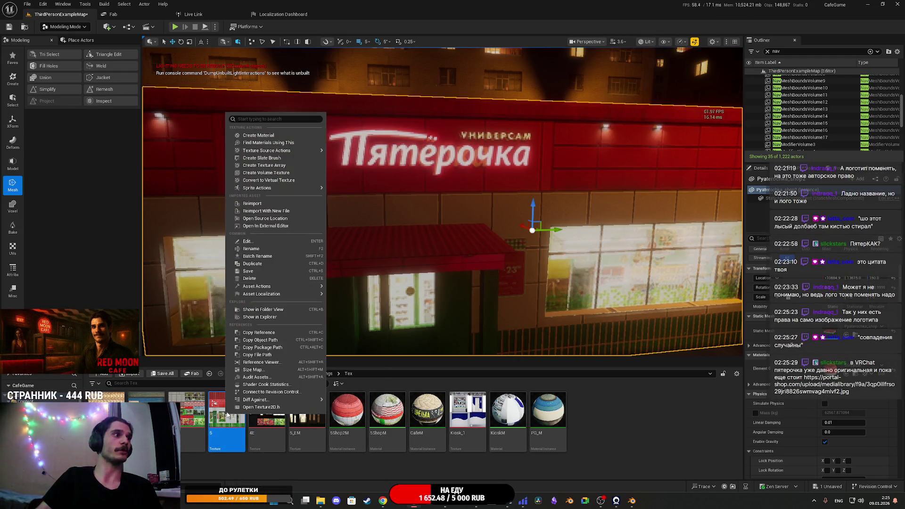
left_click(307, 414)
right_click(308, 414)
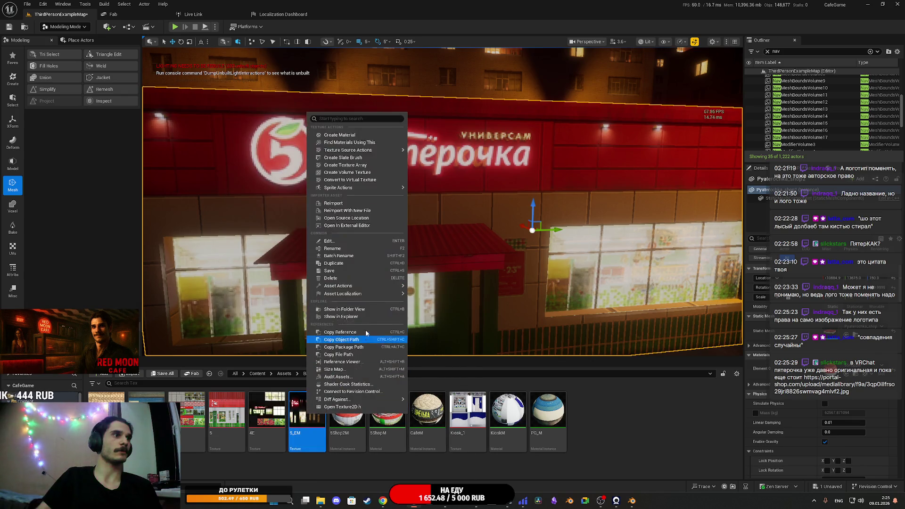
left_click(339, 203)
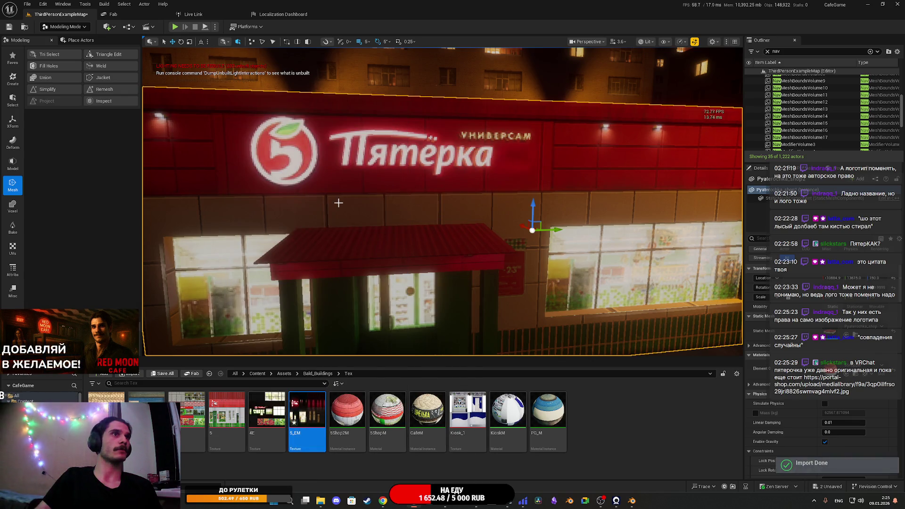
left_click(167, 374)
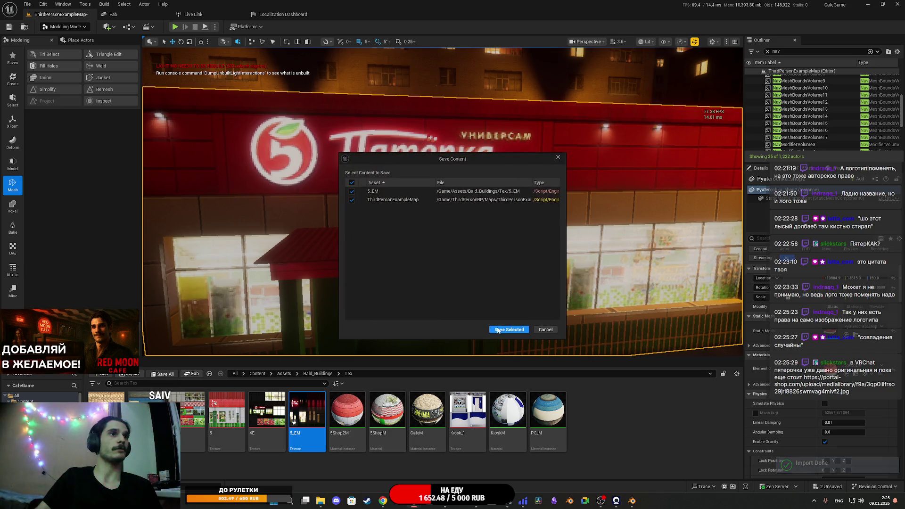
left_click(507, 328)
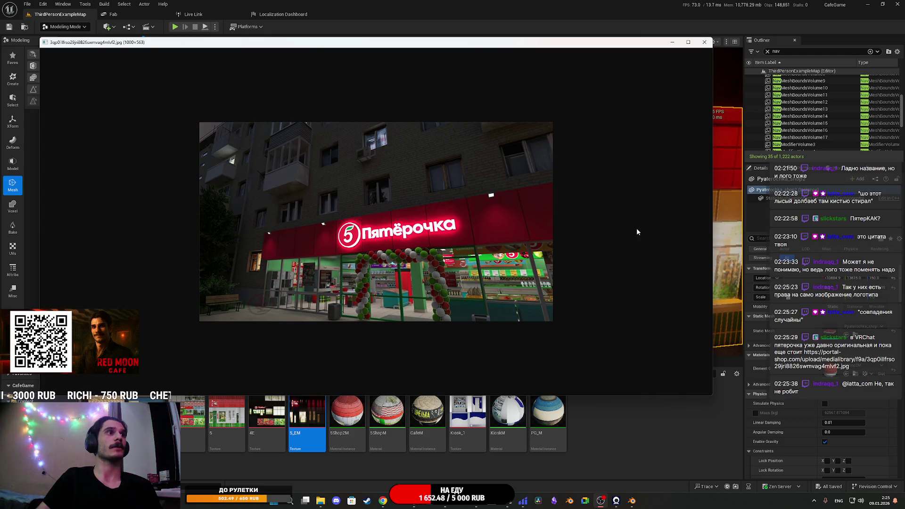
- Close the reference photo viewer and orbit the viewport to view the Пятёрка sign obliquely
left_click(709, 44)
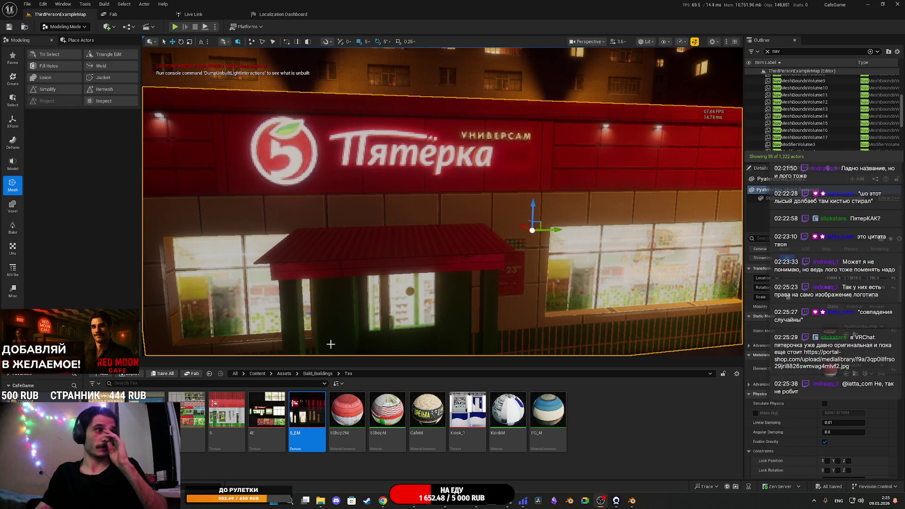
left_click_drag(357, 301, 400, 302)
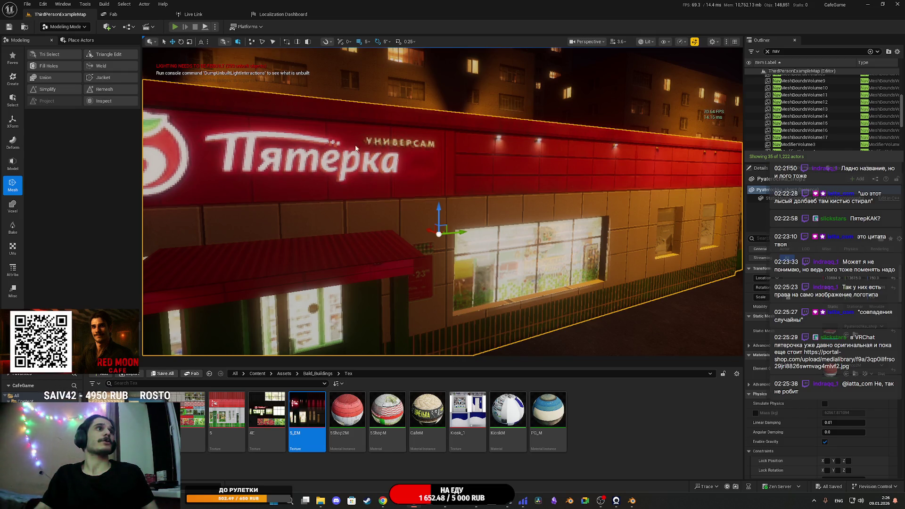
key("alt+p")
key("F11")
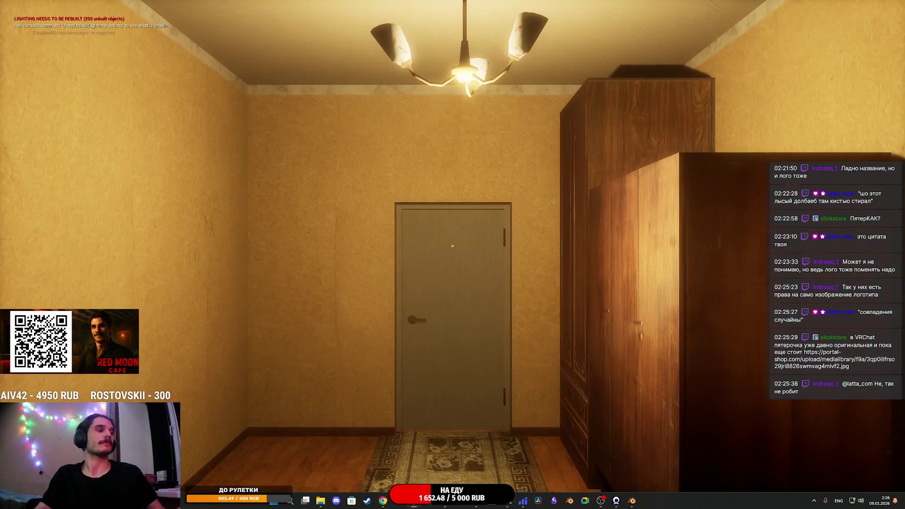
key("e")
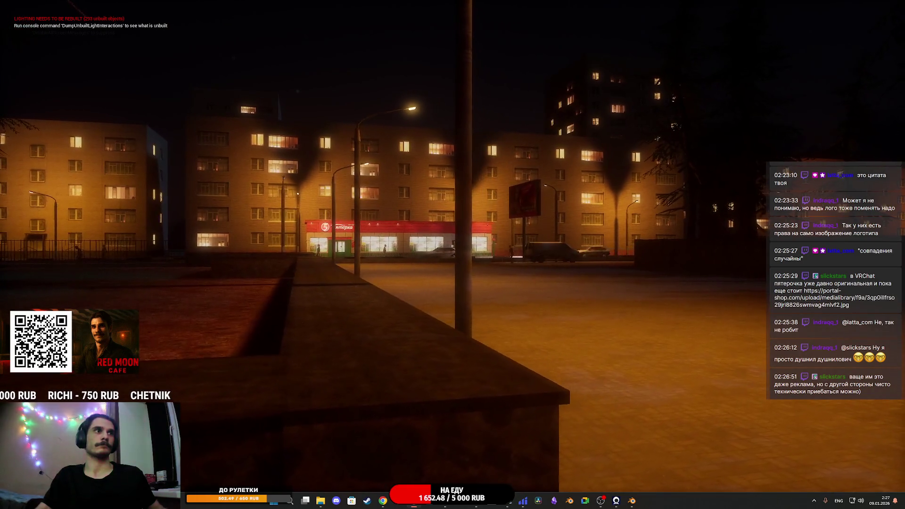
key("Escape")
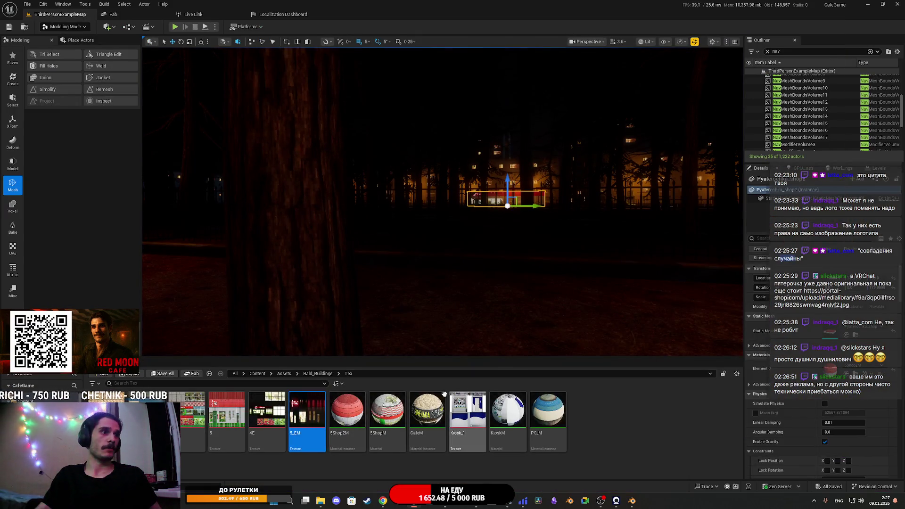
- Save the 5Shop2M material's pending change, then switch back to the Photoshop storefront image
left_click(349, 413)
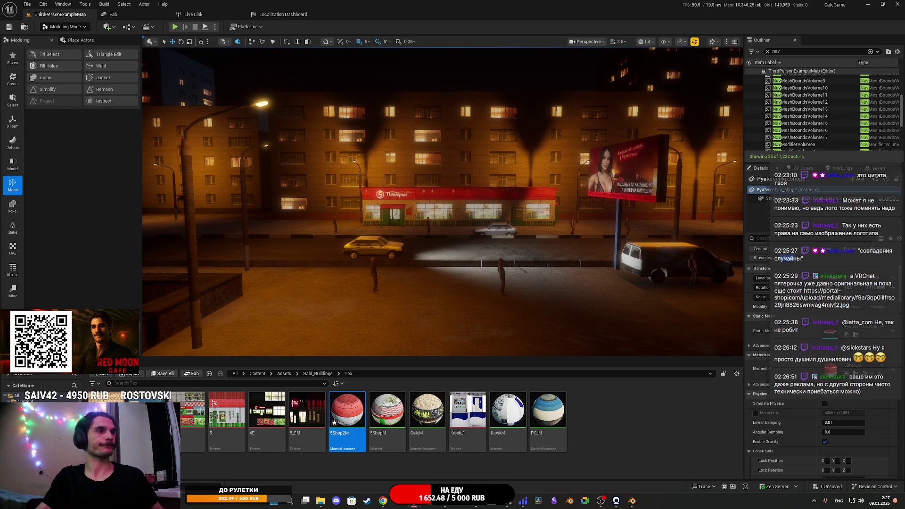
key("ctrl+s")
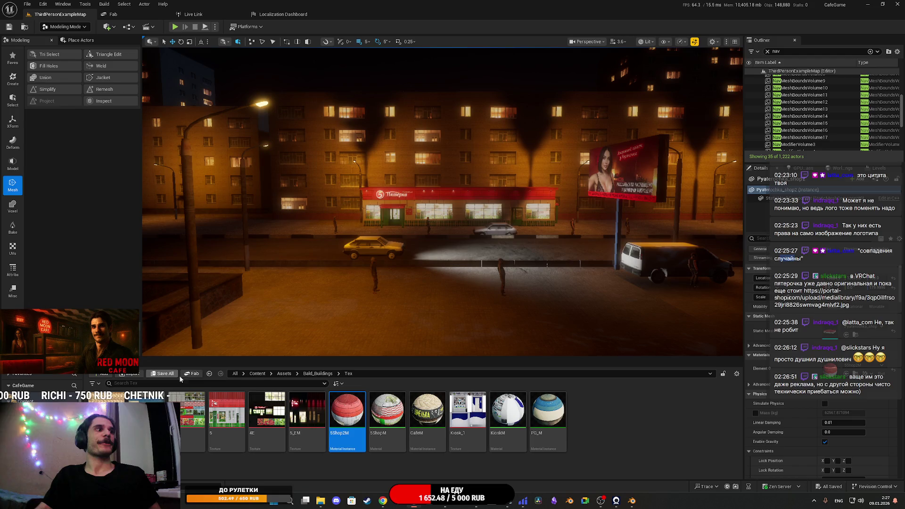
mouse_move(442, 505)
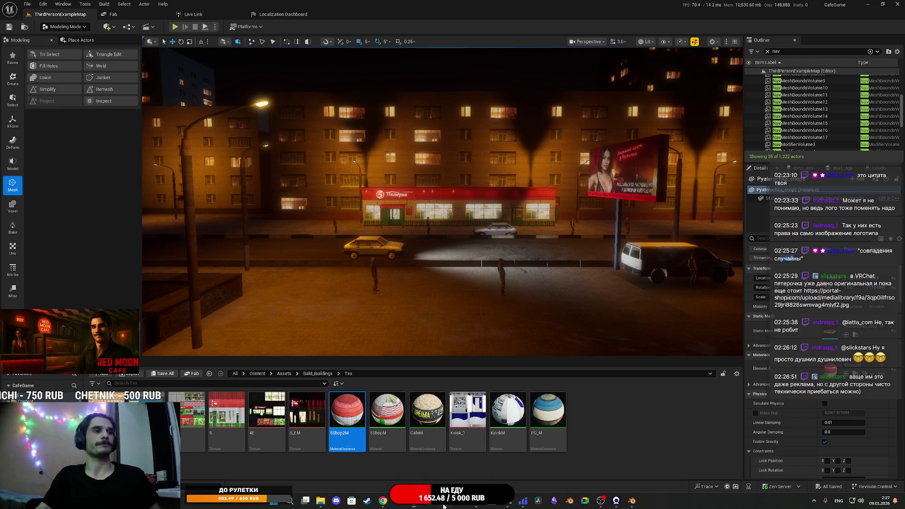
left_click(445, 464)
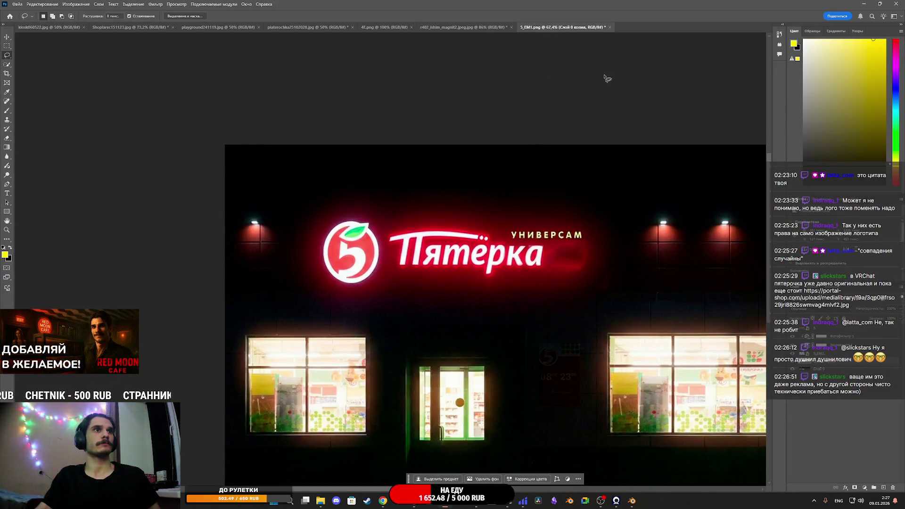